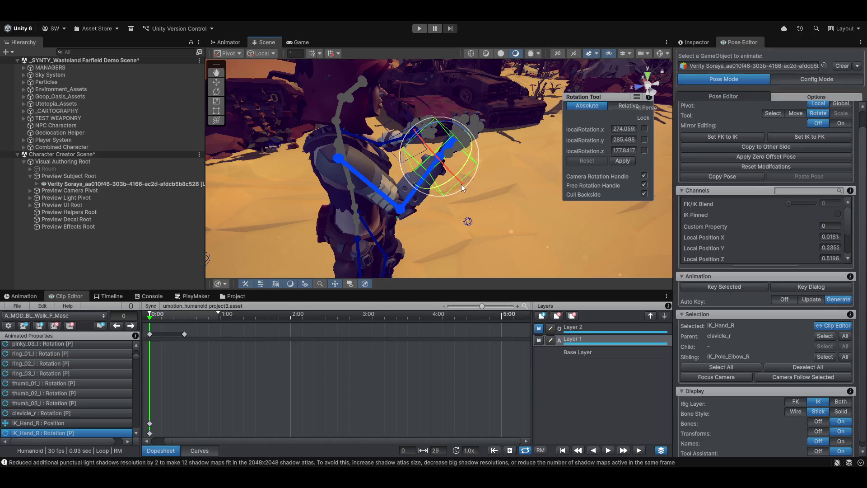
# - Raise the right hand IK target and shift it to the right using global handles
pyautogui.moveTo(451, 155); pyautogui.dragTo(446, 142)
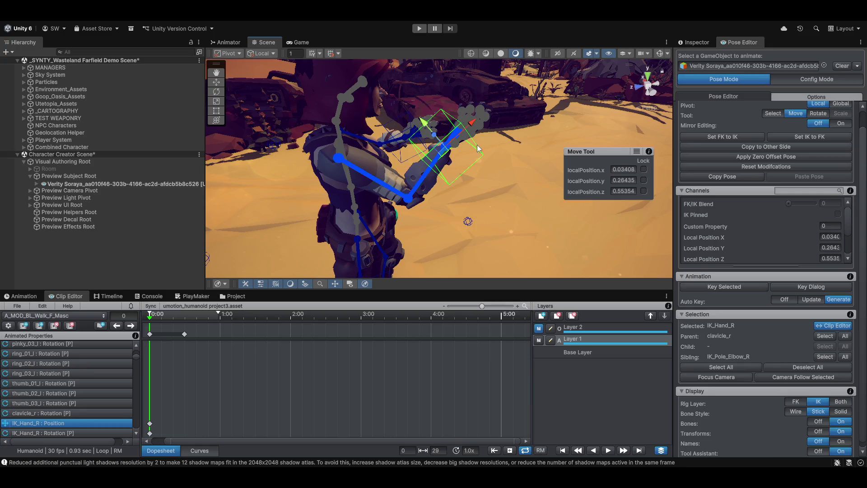
pyautogui.press('x')
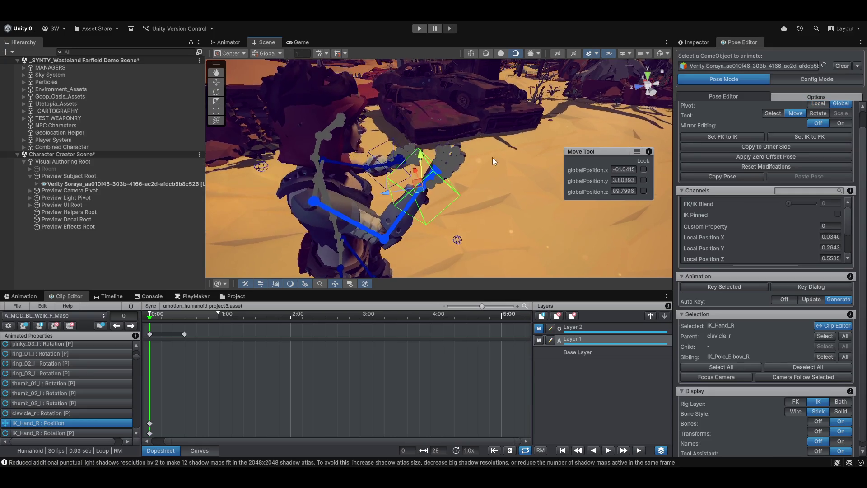
pyautogui.moveTo(409, 177); pyautogui.dragTo(409, 169)
pyautogui.moveTo(341, 149)
pyautogui.mouseDown()
pyautogui.moveTo(441, 168)
pyautogui.moveTo(385, 188)
pyautogui.moveTo(475, 162)
pyautogui.mouseUp()
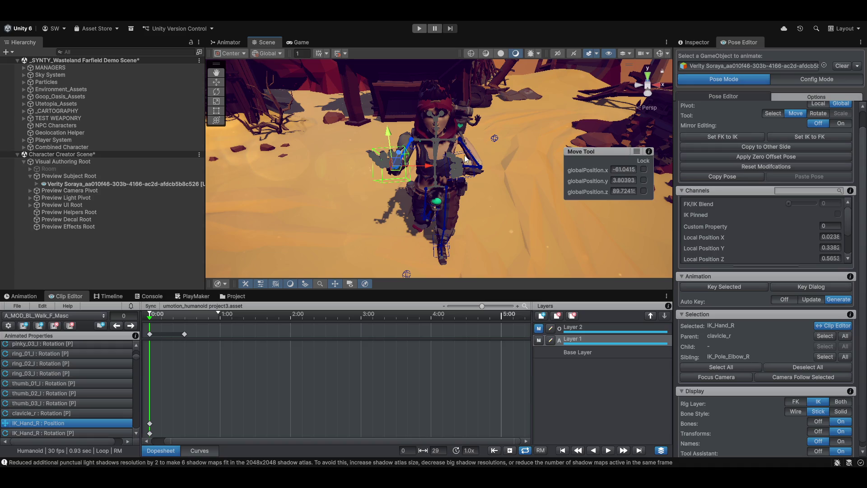
# - Rotate the left hand IK target in local space and nudge its position
pyautogui.click(465, 157)
pyautogui.press('e')
pyautogui.press('x')
pyautogui.moveTo(471, 133)
pyautogui.mouseDown()
pyautogui.moveTo(554, 186)
pyautogui.moveTo(390, 156)
pyautogui.moveTo(414, 177)
pyautogui.mouseUp()
pyautogui.press('w')
pyautogui.moveTo(355, 187)
pyautogui.mouseDown()
pyautogui.moveTo(482, 163)
pyautogui.moveTo(459, 111)
pyautogui.mouseUp()
# - Move the left elbow pole target sideways with global handles
pyautogui.click(461, 105)
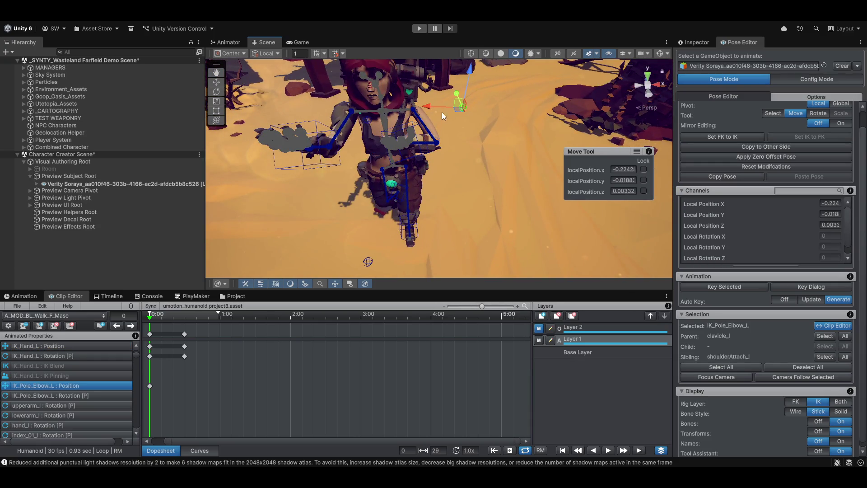
pyautogui.press('x')
pyautogui.moveTo(495, 106)
pyautogui.mouseDown()
pyautogui.moveTo(446, 118)
pyautogui.moveTo(429, 145)
pyautogui.moveTo(607, 123)
pyautogui.moveTo(510, 112)
pyautogui.moveTo(479, 163)
pyautogui.mouseUp()
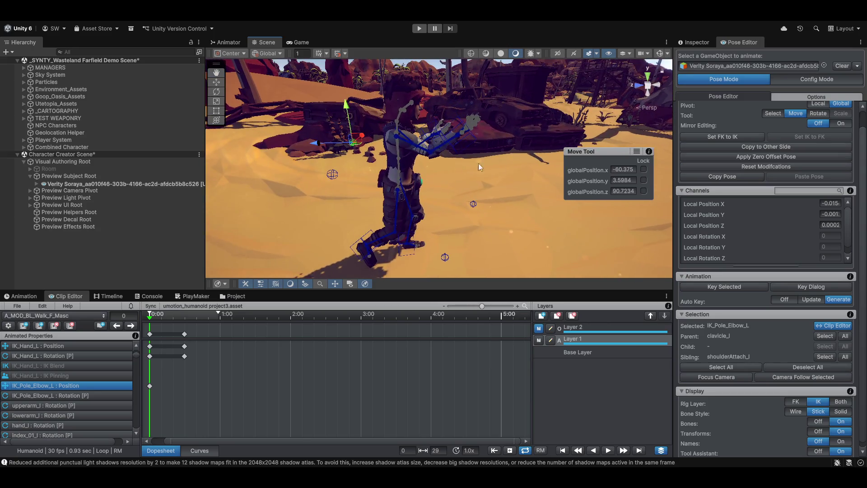
pyautogui.click(461, 127)
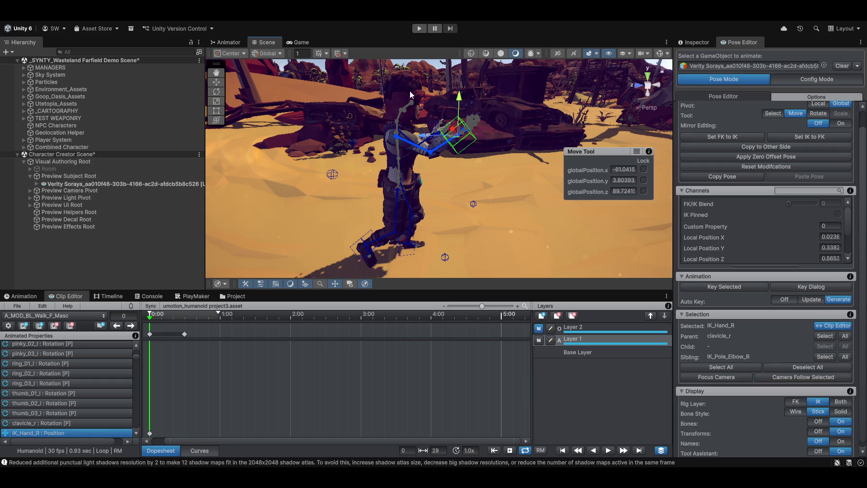
# - Curl both hands' fingers into fists via the Hands muscle sliders, keying the rotations
pyautogui.click(543, 123)
pyautogui.click(633, 121)
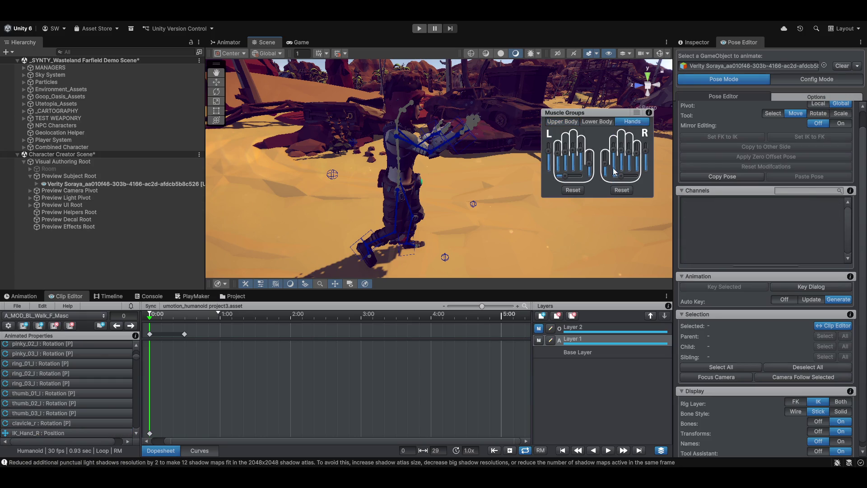
pyautogui.click(587, 164)
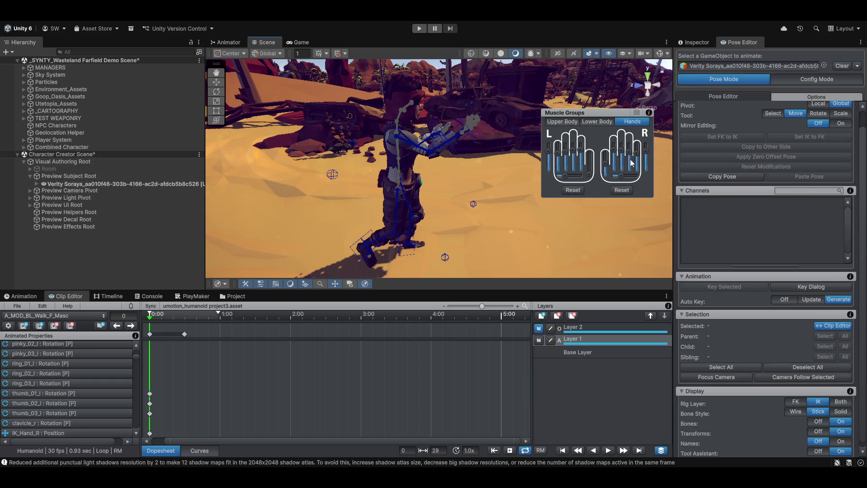
pyautogui.click(549, 154)
pyautogui.moveTo(642, 153); pyautogui.dragTo(644, 175)
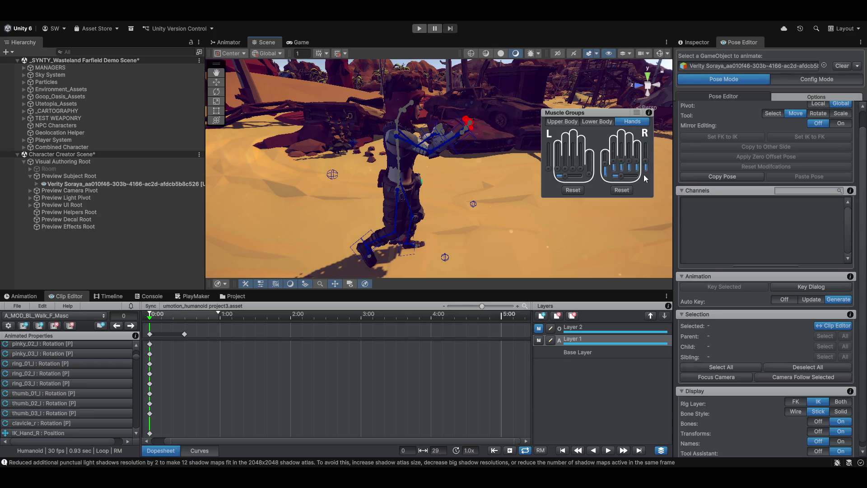
# - Orbit in close to the torso and select the left hand IK target
pyautogui.moveTo(444, 137); pyautogui.dragTo(262, 139)
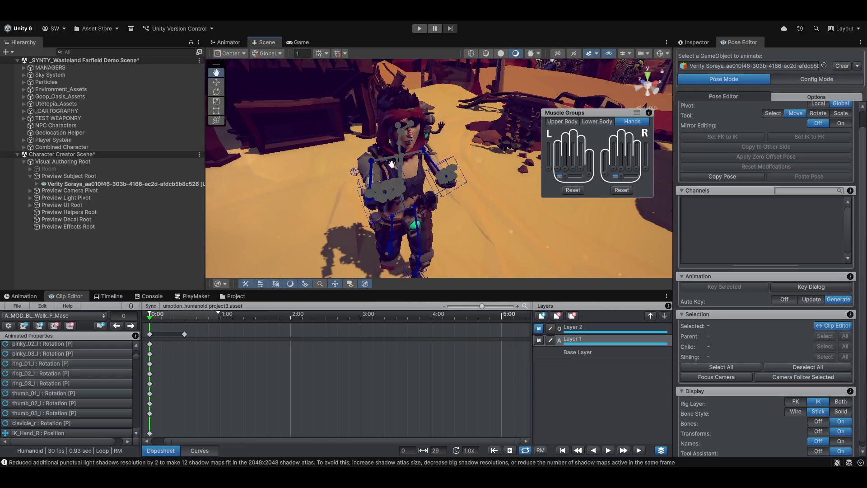
pyautogui.moveTo(262, 138)
pyautogui.mouseDown()
pyautogui.moveTo(412, 146)
pyautogui.moveTo(452, 111)
pyautogui.mouseUp()
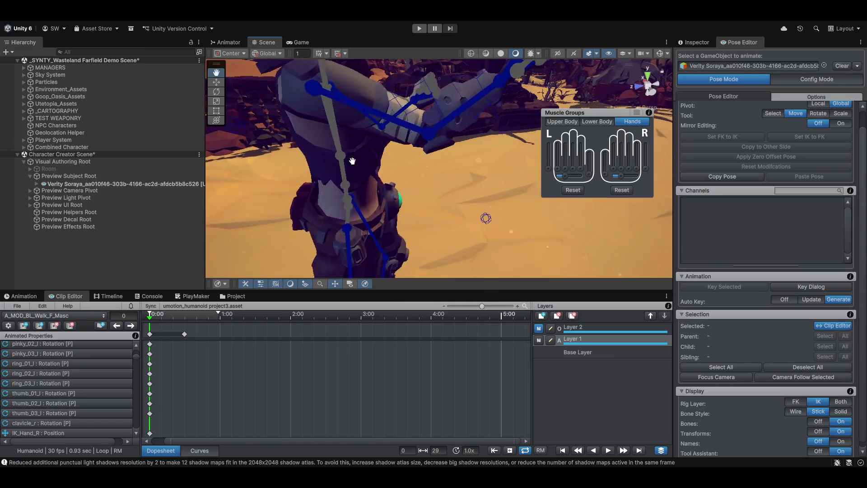
pyautogui.click(421, 128)
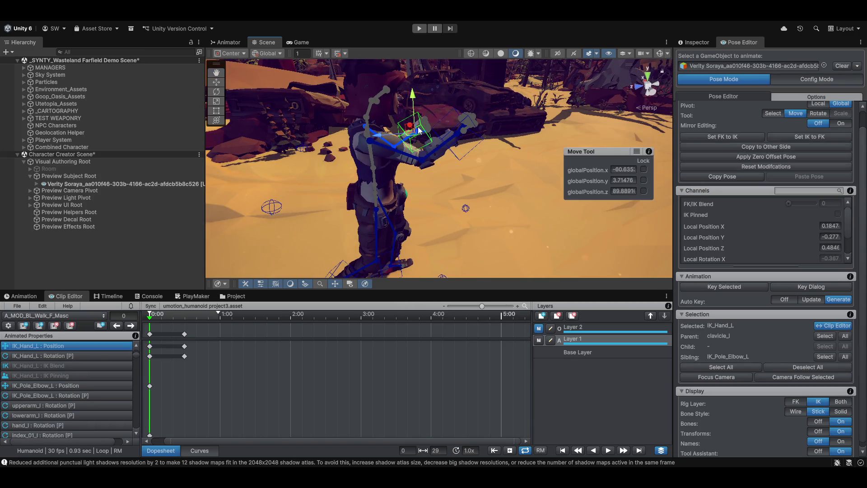
# - Lower the left hand slightly and shift the right hand IK target, then scrub forward
pyautogui.moveTo(416, 103); pyautogui.dragTo(453, 151)
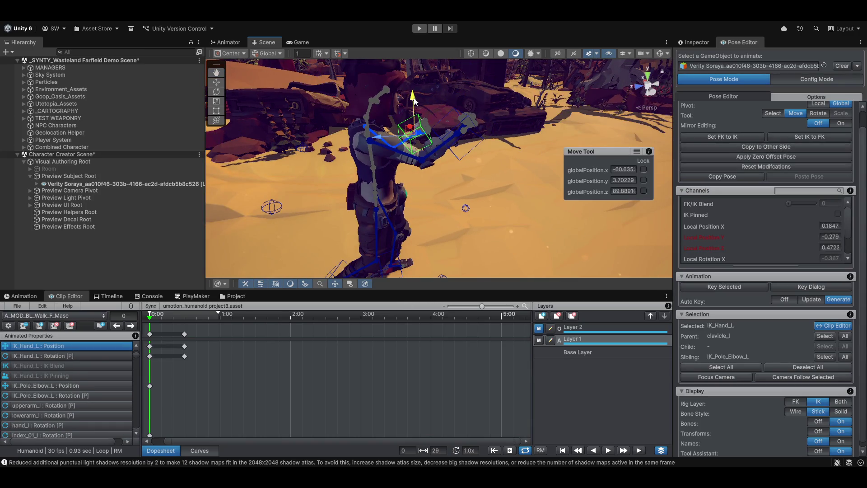
pyautogui.click(454, 151)
pyautogui.moveTo(459, 100); pyautogui.dragTo(461, 95)
pyautogui.moveTo(447, 129)
pyautogui.mouseDown()
pyautogui.moveTo(484, 171)
pyautogui.moveTo(429, 190)
pyautogui.mouseUp()
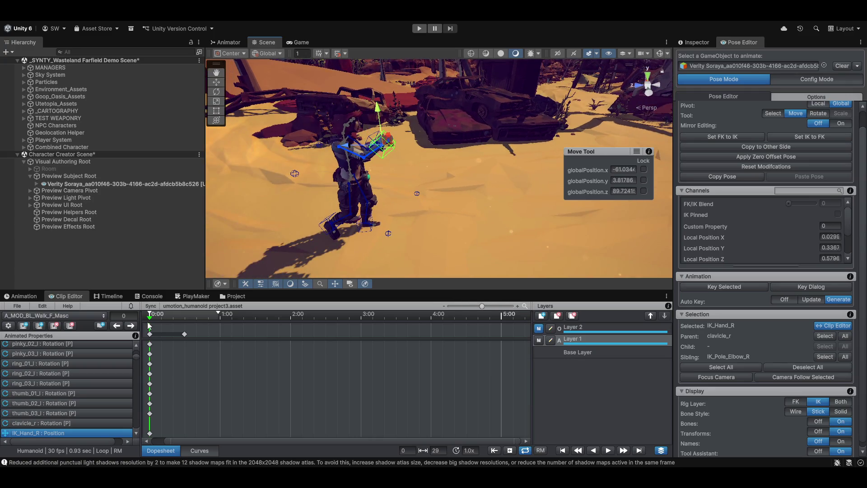
pyautogui.moveTo(149, 317); pyautogui.dragTo(175, 322)
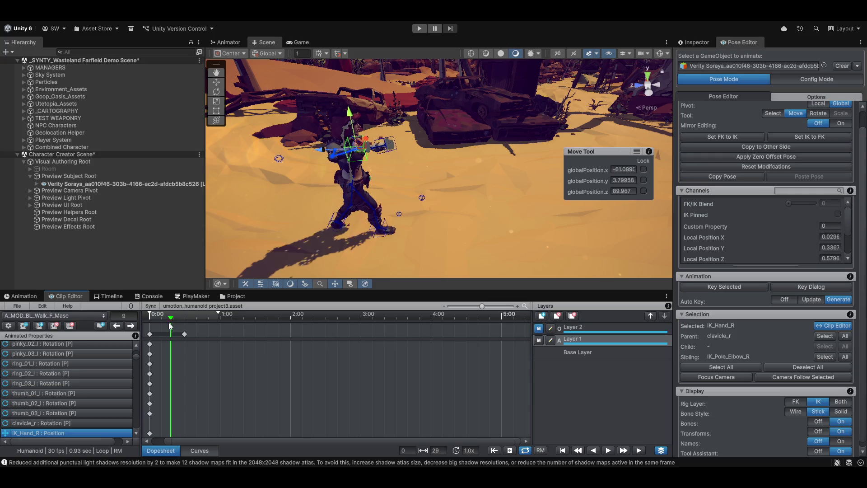
pyautogui.click(185, 322)
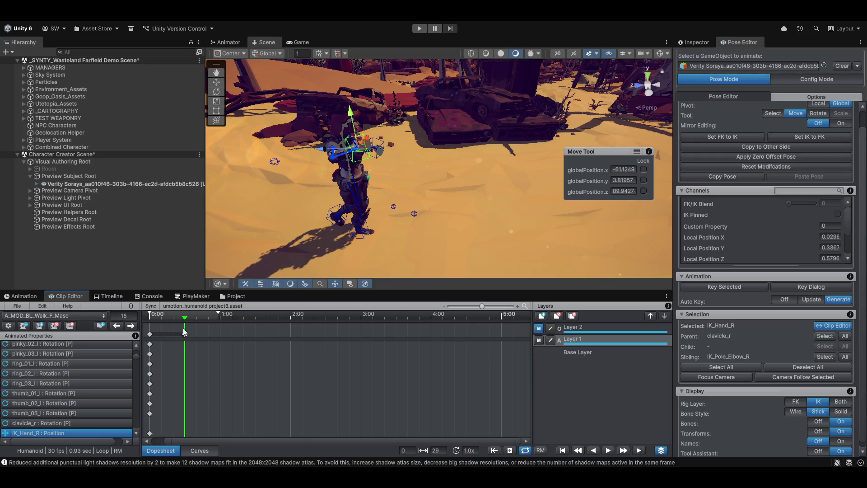
pyautogui.press('e')
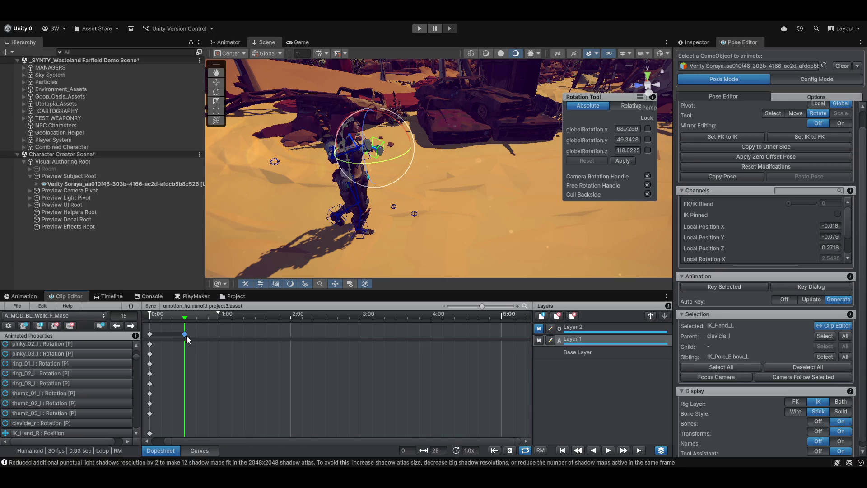
pyautogui.scroll(-2, 205, 327)
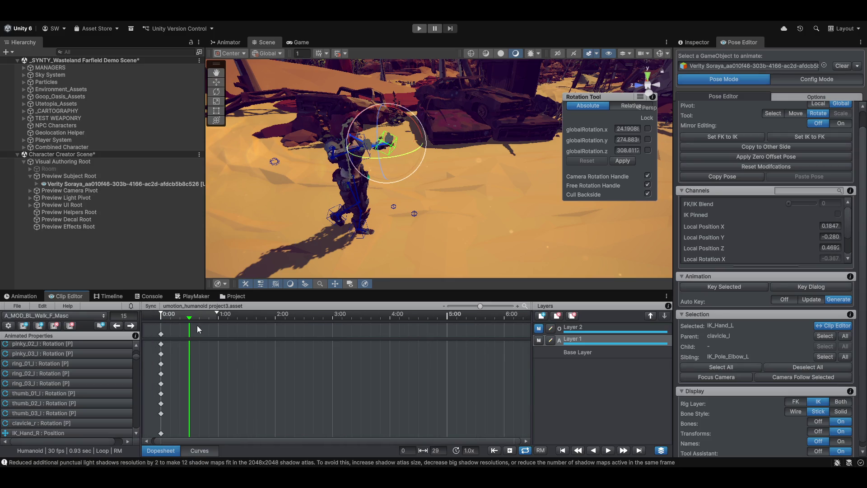
pyautogui.moveTo(190, 318); pyautogui.dragTo(155, 327)
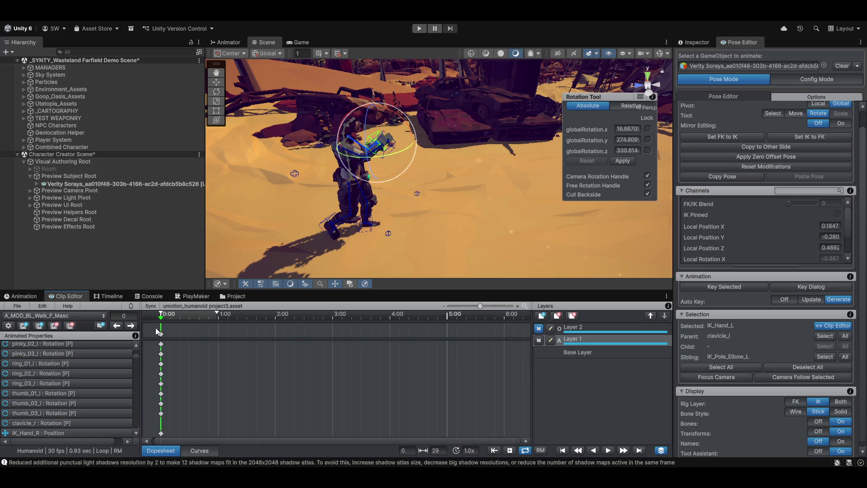
pyautogui.scroll(-2, 200, 374)
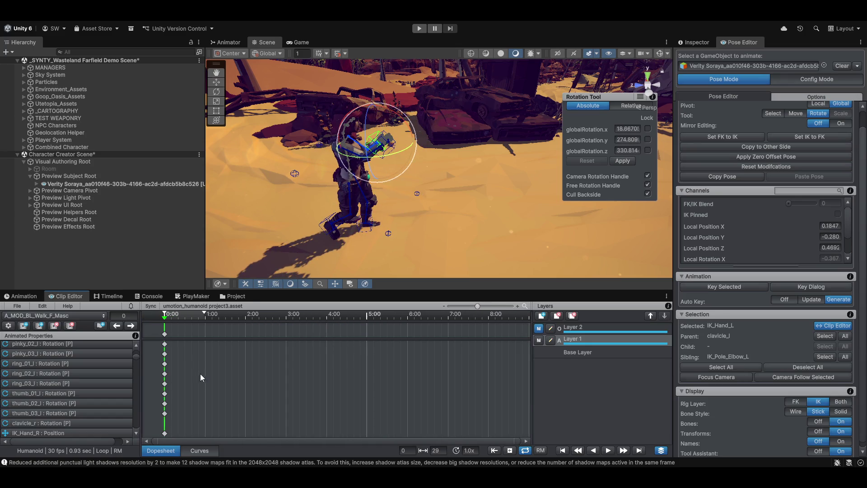
pyautogui.scroll(-5, 217, 407)
pyautogui.moveTo(135, 360); pyautogui.dragTo(127, 435)
# - Select every key at frame 0 in the dopesheet and scrub to preview around frame 16
pyautogui.moveTo(141, 358); pyautogui.dragTo(142, 343)
pyautogui.moveTo(264, 220)
pyautogui.mouseDown()
pyautogui.moveTo(284, 242)
pyautogui.moveTo(341, 194)
pyautogui.mouseUp()
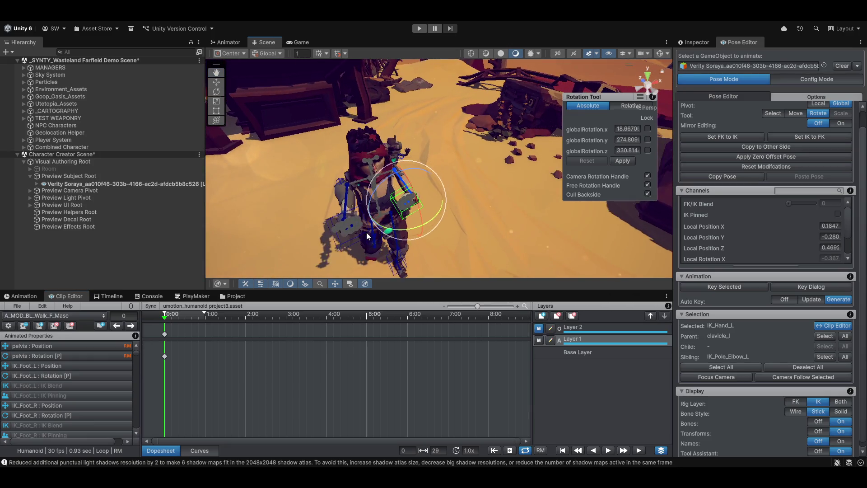
pyautogui.click(319, 192)
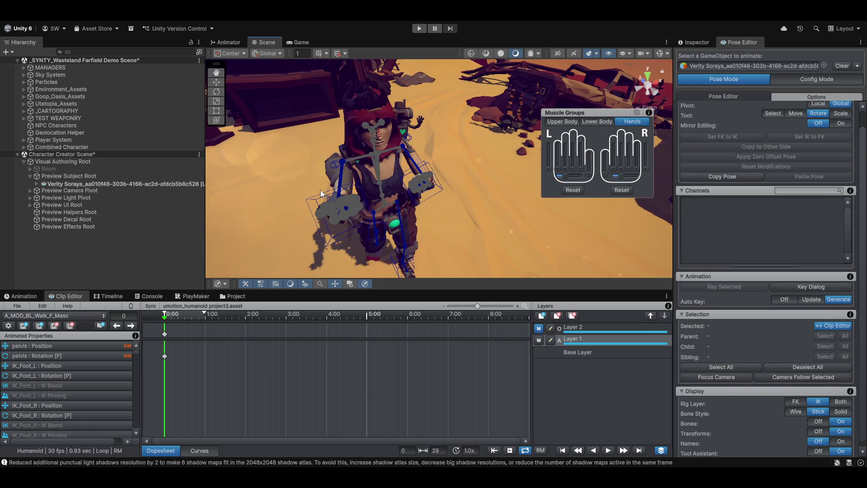
pyautogui.click(165, 335)
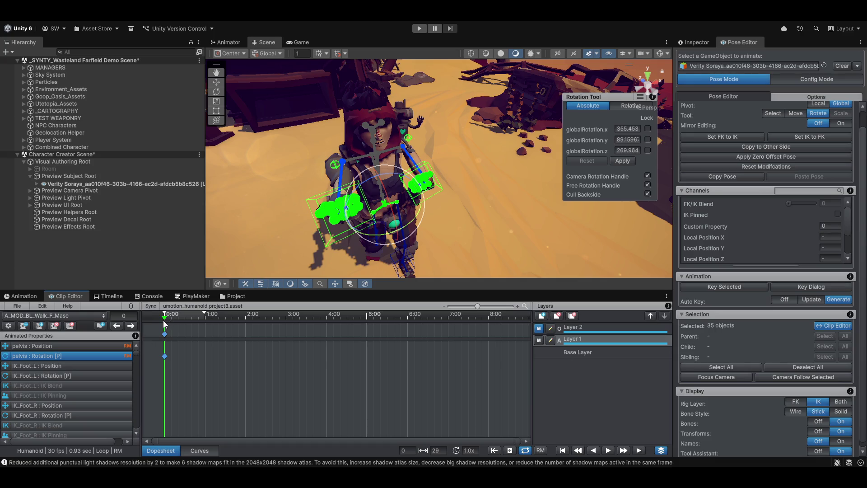
pyautogui.moveTo(164, 320)
pyautogui.mouseDown()
pyautogui.moveTo(190, 325)
pyautogui.moveTo(188, 333)
pyautogui.mouseUp()
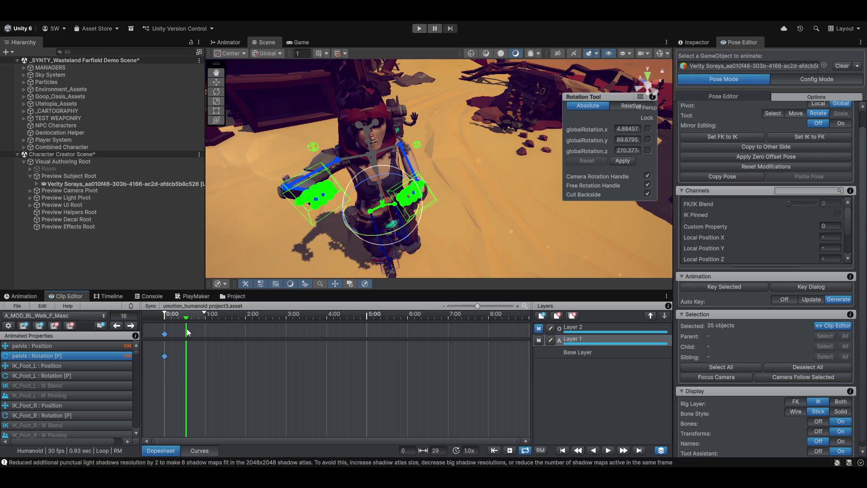
pyautogui.hotkey('ctrl', 'Tab')
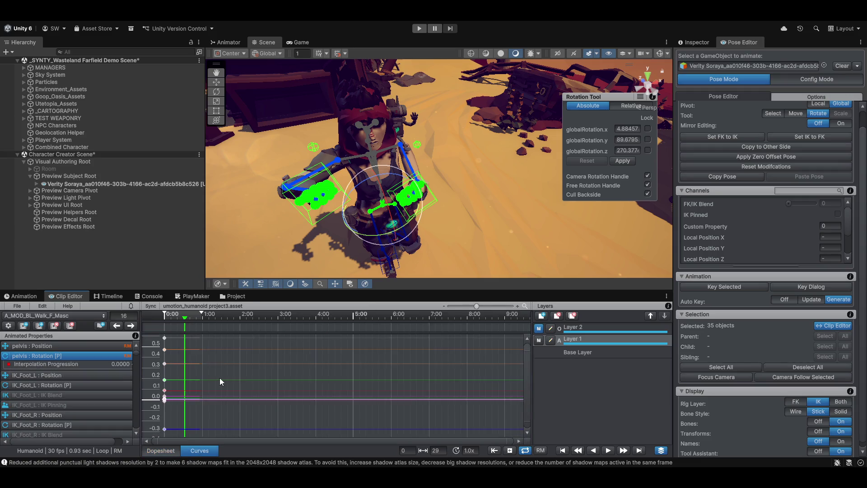
pyautogui.scroll(2, 203, 405)
pyautogui.scroll(2, 176, 401)
pyautogui.scroll(2, 183, 398)
pyautogui.scroll(2, 177, 399)
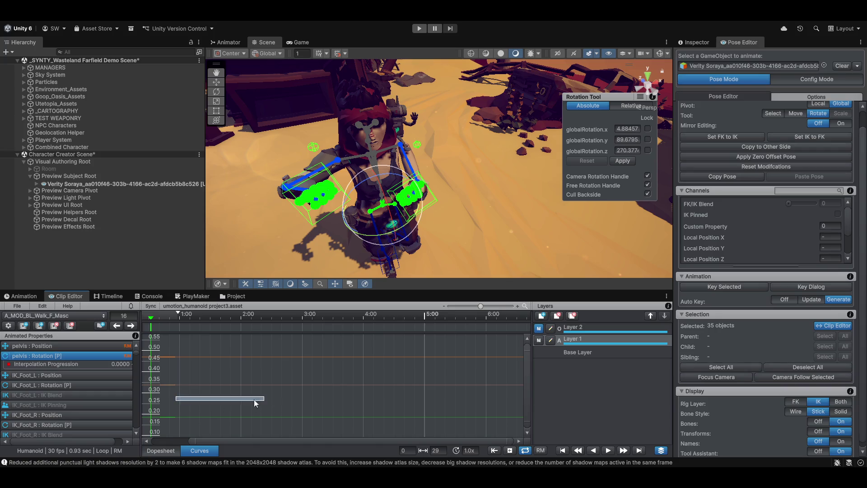
pyautogui.scroll(-2, 258, 398)
pyautogui.scroll(2, 267, 352)
pyautogui.scroll(1, 268, 364)
pyautogui.scroll(1, 322, 381)
pyautogui.scroll(1, 281, 365)
# - View the character from behind and select the right elbow pole target
pyautogui.moveTo(299, 158)
pyautogui.mouseDown()
pyautogui.moveTo(501, 211)
pyautogui.moveTo(545, 150)
pyautogui.moveTo(428, 245)
pyautogui.moveTo(391, 194)
pyautogui.moveTo(476, 201)
pyautogui.moveTo(439, 160)
pyautogui.mouseUp()
pyautogui.click(436, 255)
pyautogui.scroll(-3, 430, 222)
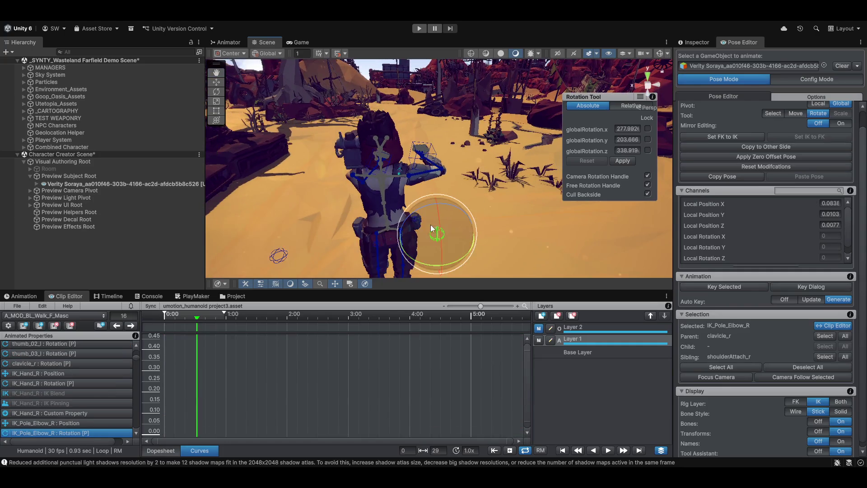
# - Nudge the right elbow pole target outward and scrub between frames 16 and 17
pyautogui.press('w')
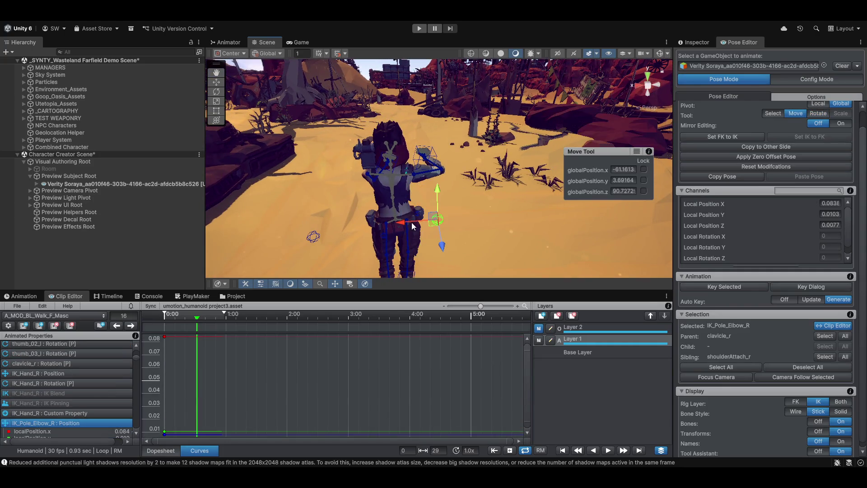
pyautogui.moveTo(412, 226)
pyautogui.mouseDown()
pyautogui.moveTo(432, 202)
pyautogui.moveTo(437, 165)
pyautogui.moveTo(434, 180)
pyautogui.mouseUp()
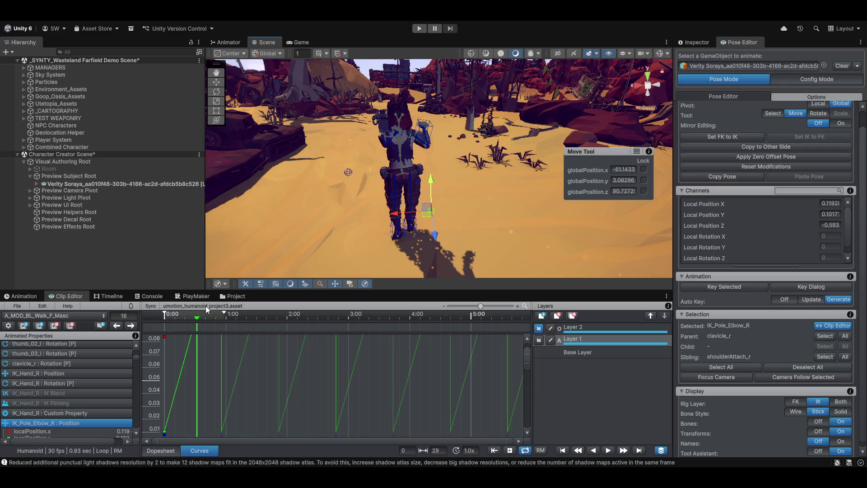
pyautogui.moveTo(197, 319); pyautogui.dragTo(224, 327)
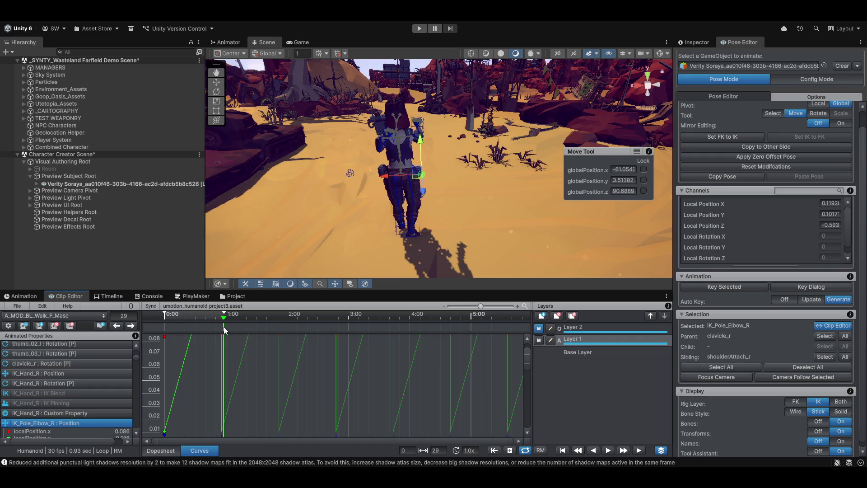
pyautogui.moveTo(380, 203)
pyautogui.mouseDown()
pyautogui.moveTo(335, 225)
pyautogui.moveTo(423, 188)
pyautogui.mouseUp()
pyautogui.scroll(3, 423, 189)
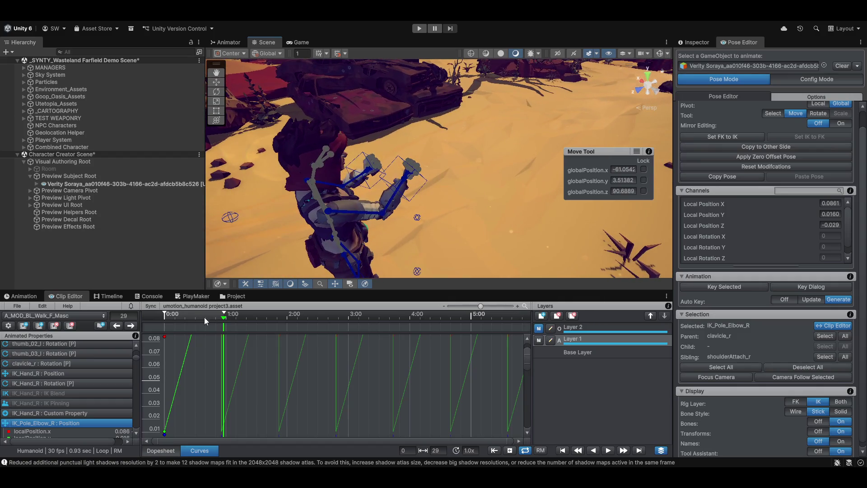
# - Toggle Layer 1 to compare the pose, return to frame 0 and show the dopesheet
pyautogui.click(540, 341)
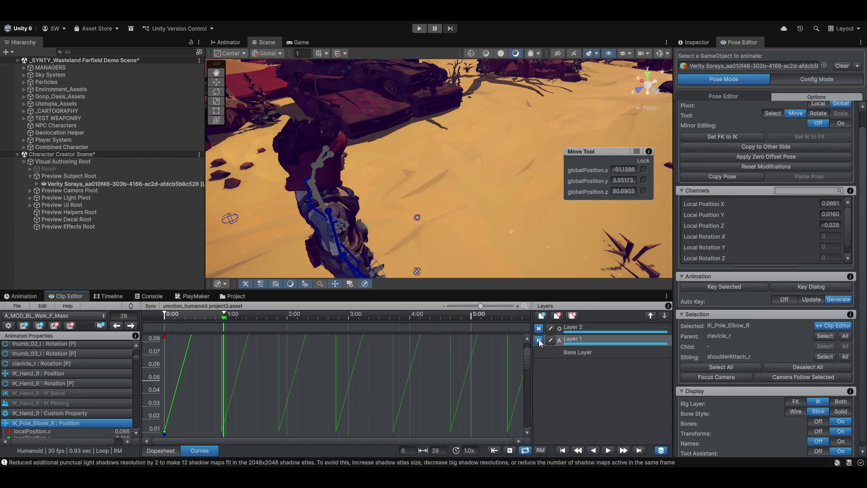
pyautogui.scroll(-3, 252, 381)
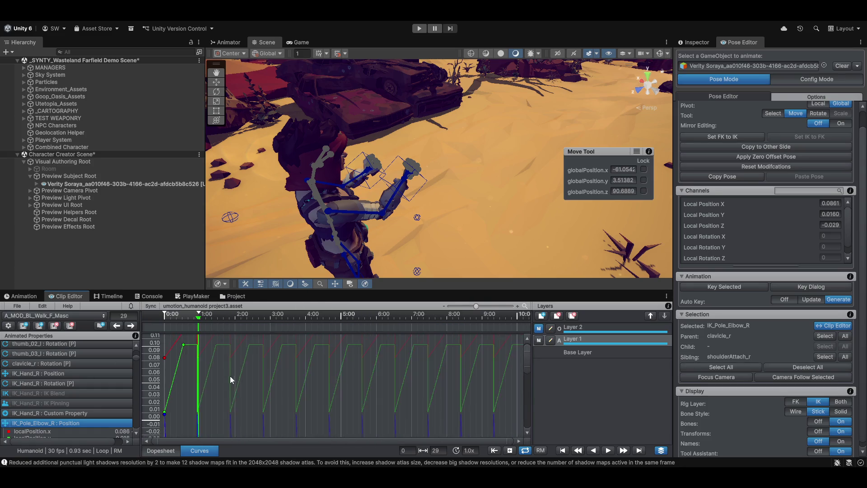
pyautogui.scroll(-2, 232, 395)
pyautogui.scroll(-1, 224, 393)
pyautogui.scroll(-1, 232, 366)
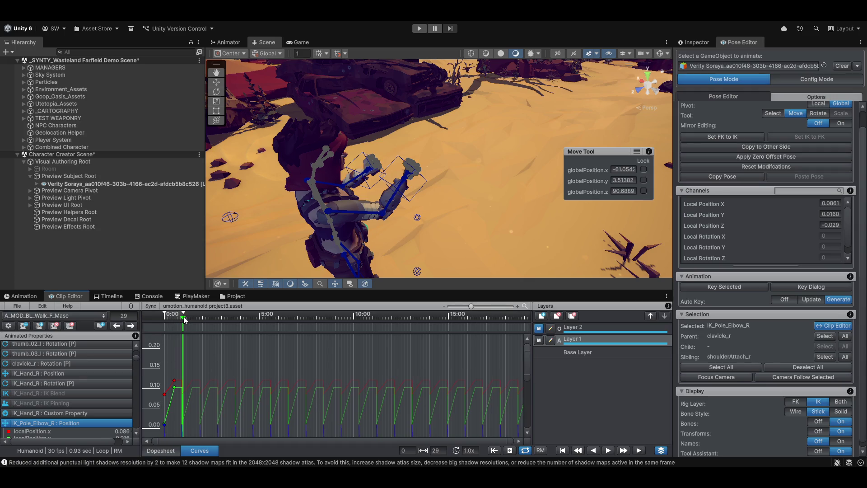
pyautogui.moveTo(184, 320); pyautogui.dragTo(152, 320)
pyautogui.scroll(1, 179, 332)
pyautogui.scroll(2, 177, 337)
pyautogui.scroll(2, 178, 341)
pyautogui.click(160, 450)
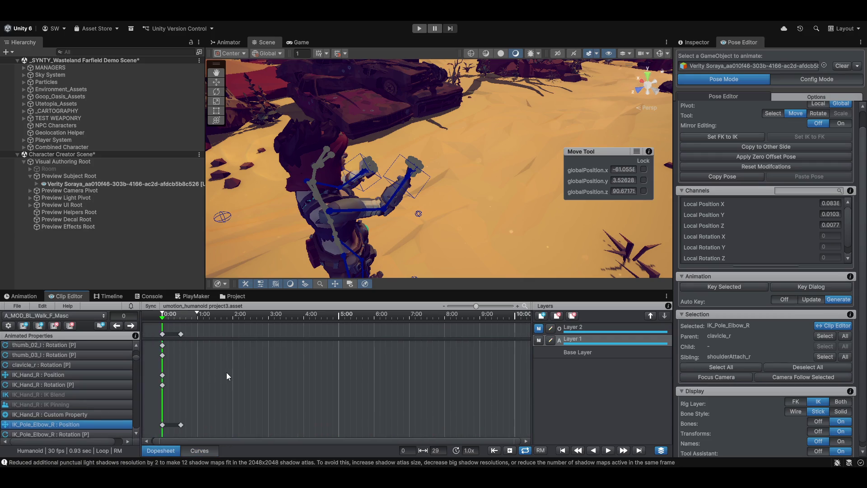
# - Delete Layer 1's frame-0 keys and move the playhead to frame 16
pyautogui.click(165, 334)
pyautogui.press('e')
pyautogui.press('Delete')
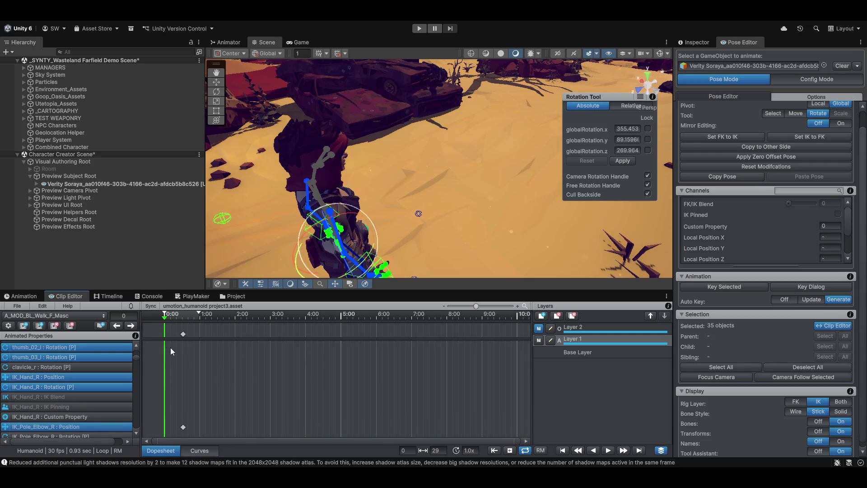
pyautogui.moveTo(166, 319); pyautogui.dragTo(183, 324)
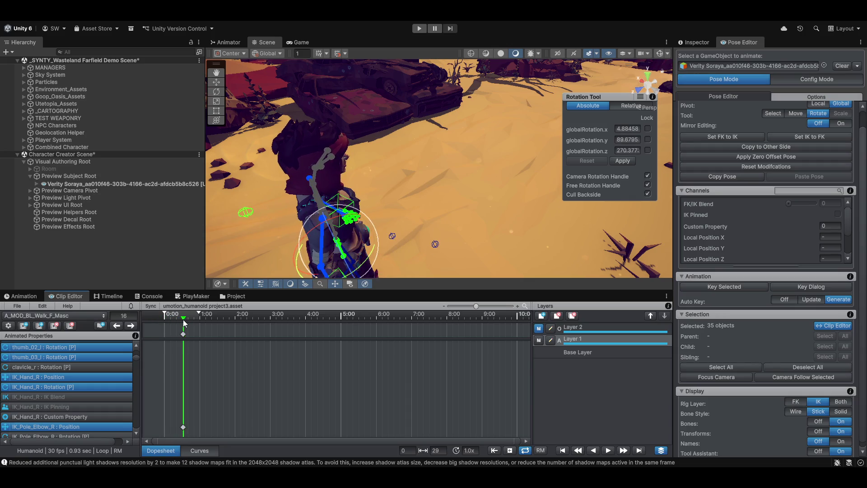
pyautogui.click(184, 333)
pyautogui.press('w')
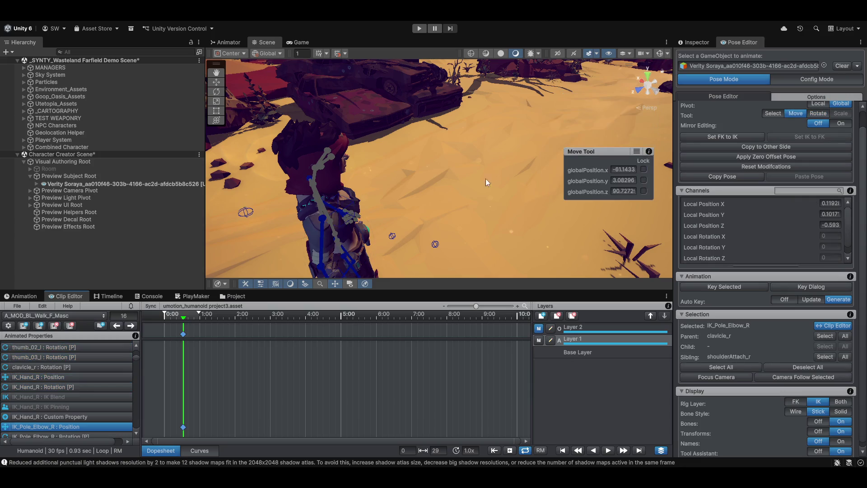
# - Select both IK hands and raise them up and to the right at frame 16
pyautogui.moveTo(450, 224); pyautogui.dragTo(440, 159)
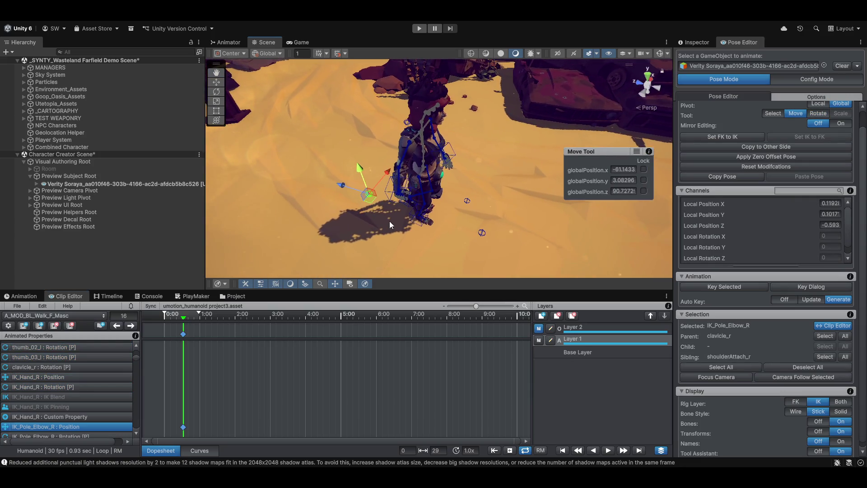
pyautogui.click(439, 162)
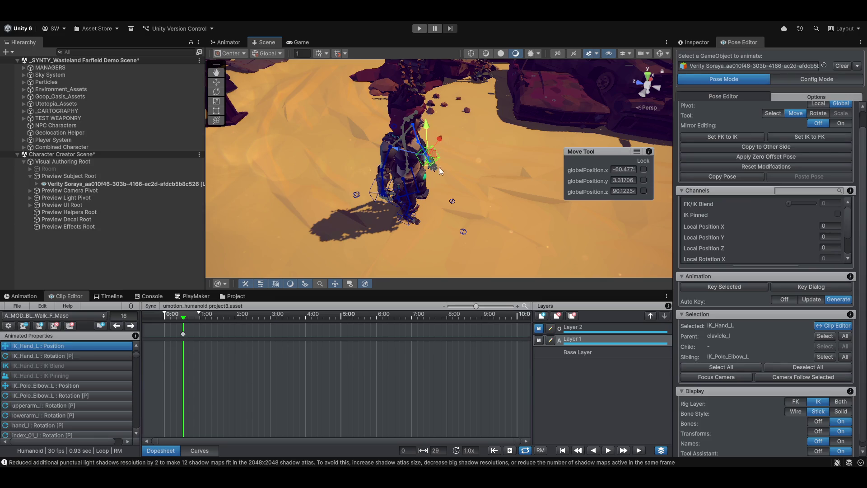
pyautogui.click(369, 193)
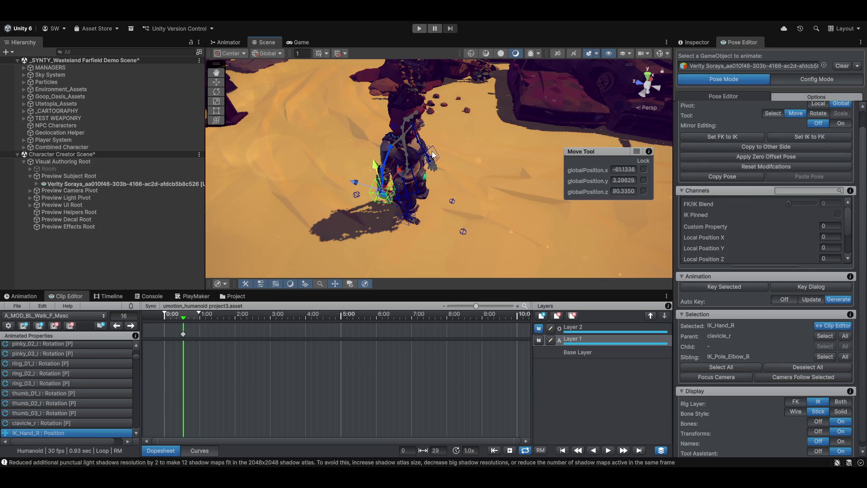
pyautogui.keyDown('shift'); pyautogui.click(433, 155); pyautogui.keyUp('shift')
pyautogui.moveTo(382, 170); pyautogui.dragTo(443, 148)
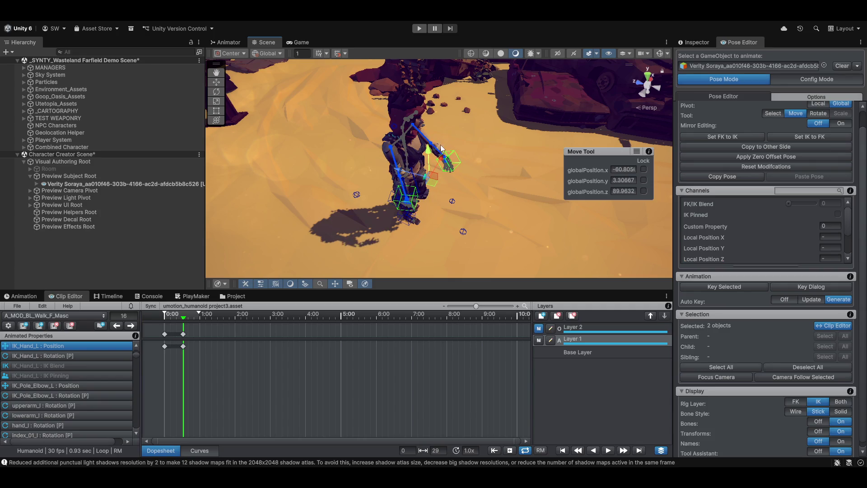
# - Rotate both IK hands at frame 16, then return the playhead to frame 0
pyautogui.press('e')
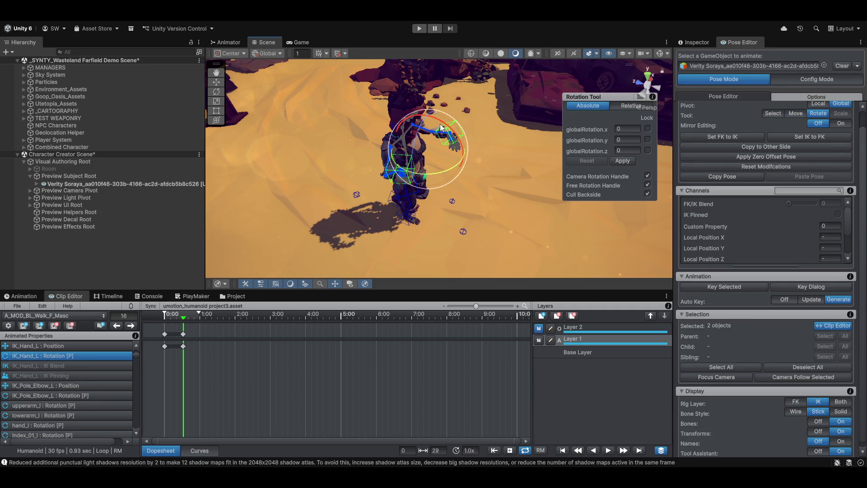
pyautogui.moveTo(437, 122); pyautogui.dragTo(458, 146)
pyautogui.moveTo(462, 234)
pyautogui.keyDown('alt'); pyautogui.mouseDown()
pyautogui.moveTo(414, 208)
pyautogui.moveTo(430, 253)
pyautogui.mouseUp(); pyautogui.keyUp('alt')
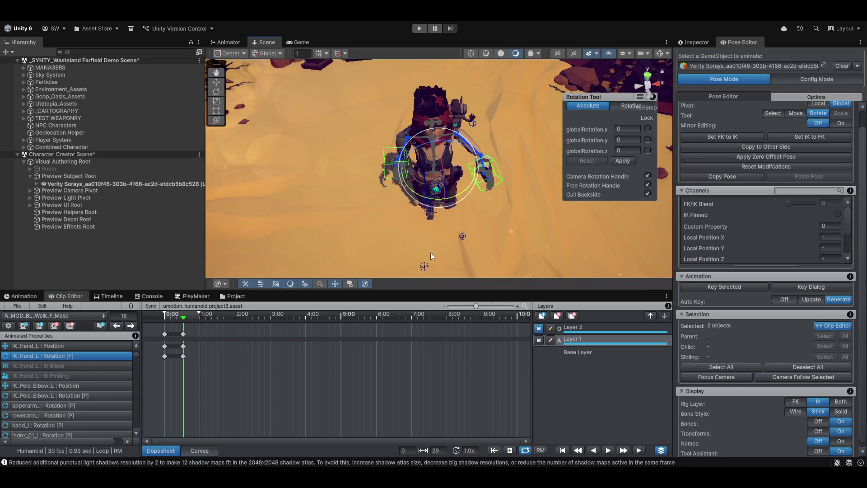
pyautogui.moveTo(185, 321); pyautogui.dragTo(136, 323)
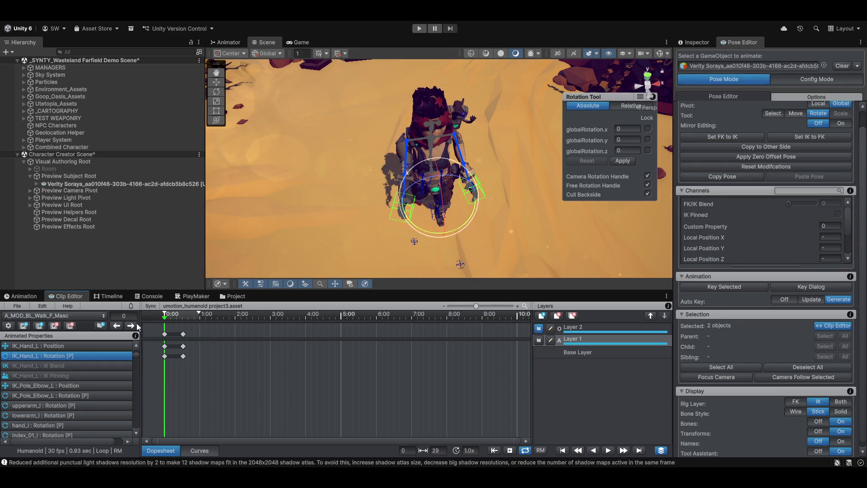
pyautogui.press('w')
pyautogui.rightClick(183, 338)
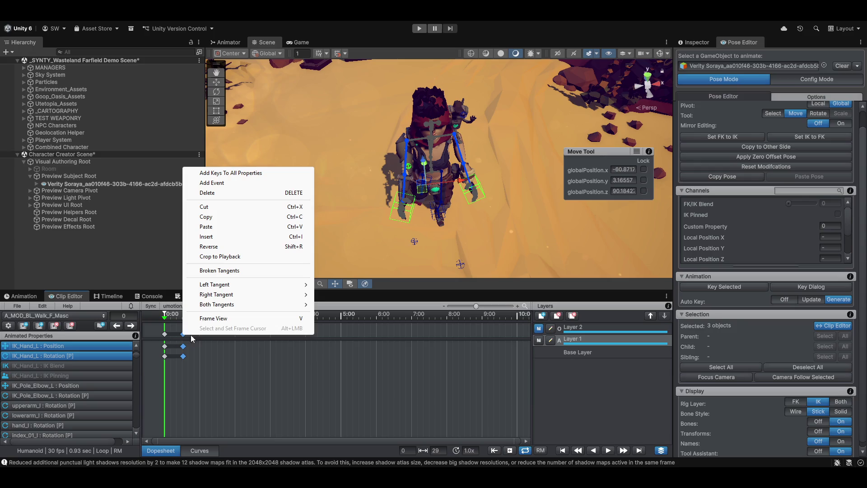
# - Copy the frame-16 keys and paste them onto the first frame
pyautogui.click(220, 218)
pyautogui.click(165, 335)
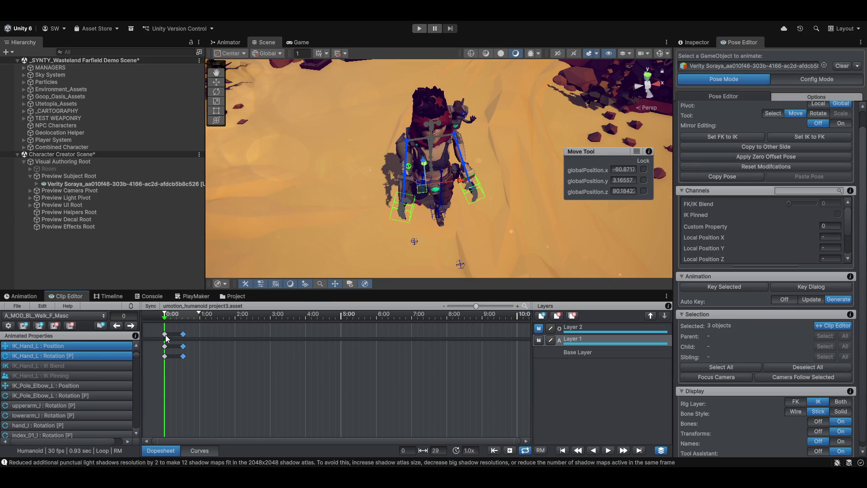
pyautogui.press('e')
pyautogui.rightClick(165, 336)
pyautogui.click(202, 227)
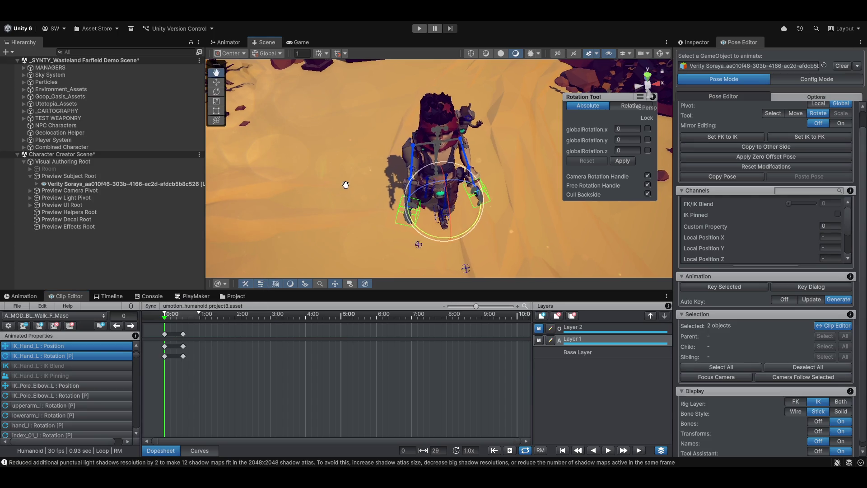
pyautogui.scroll(-2, 236, 373)
pyautogui.scroll(2, 217, 364)
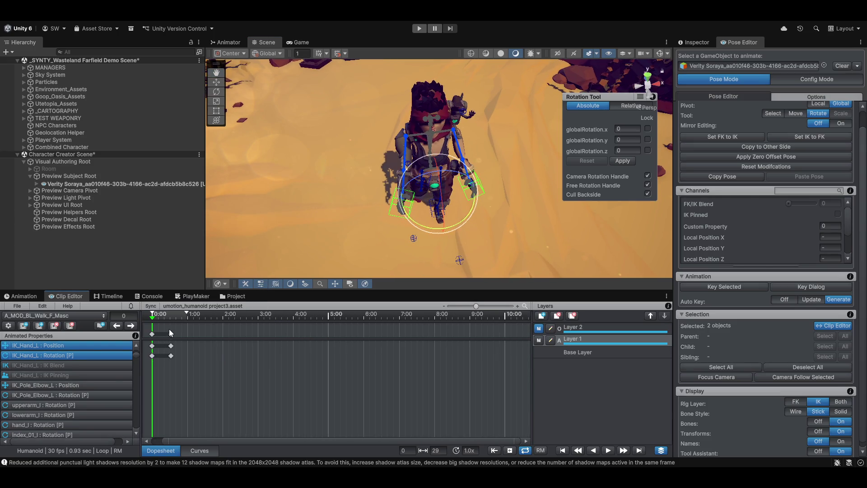
# - Repeat the copy of frame-16 keys and paste onto frame 0
pyautogui.press('w')
pyautogui.click(171, 336)
pyautogui.rightClick(173, 339)
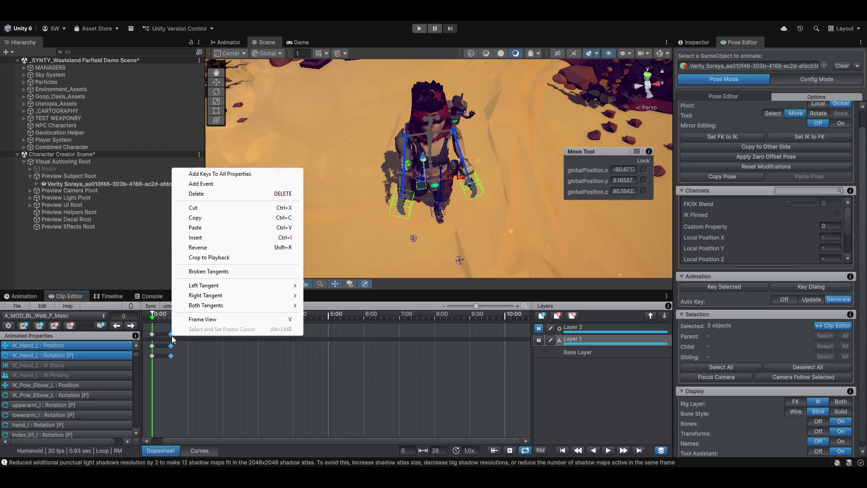
pyautogui.click(195, 218)
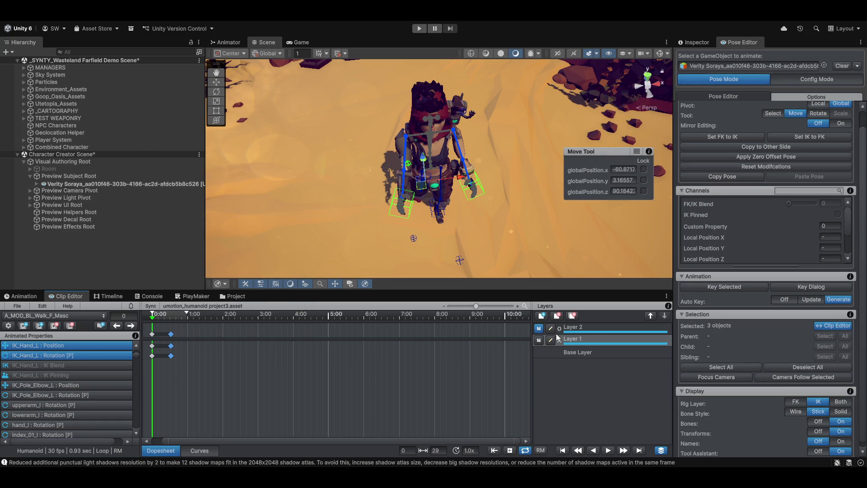
pyautogui.press('e')
pyautogui.rightClick(154, 336)
pyautogui.click(180, 227)
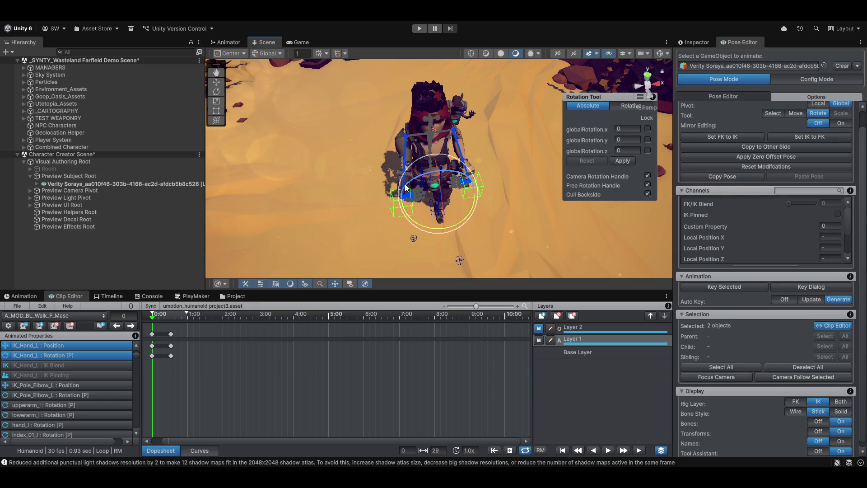
# - Lower the finger sliders for both hands in the Hands muscle group
pyautogui.moveTo(523, 183)
pyautogui.mouseDown()
pyautogui.moveTo(416, 230)
pyautogui.moveTo(379, 215)
pyautogui.moveTo(406, 216)
pyautogui.moveTo(424, 121)
pyautogui.mouseUp()
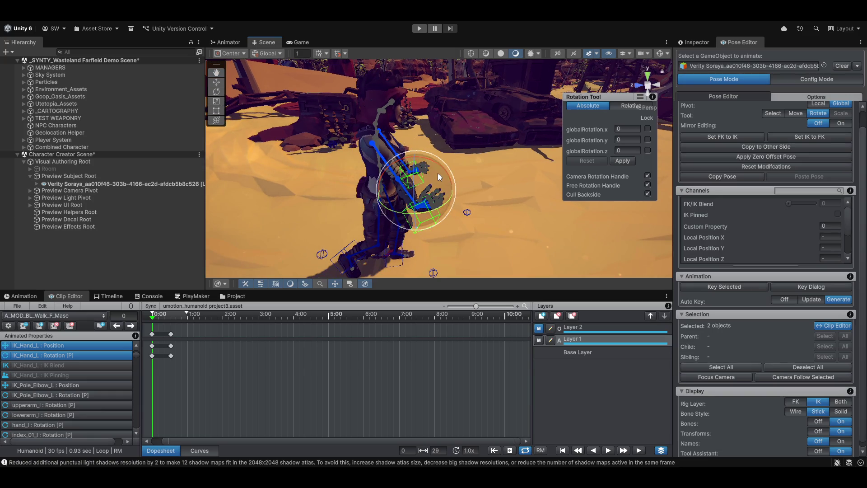
pyautogui.click(442, 194)
pyautogui.moveTo(442, 195); pyautogui.dragTo(554, 169)
pyautogui.moveTo(646, 151); pyautogui.dragTo(643, 192)
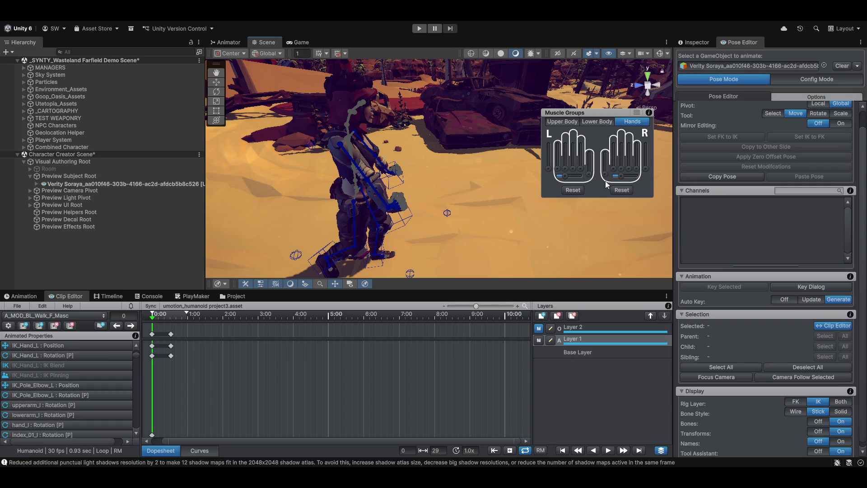
pyautogui.moveTo(534, 193); pyautogui.dragTo(418, 194)
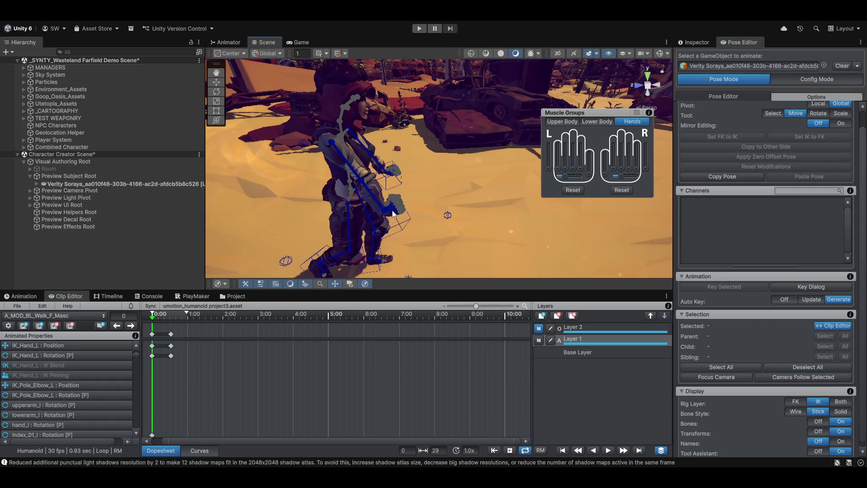
# - Select all keys in the clip's dopesheet and remove them
pyautogui.click(171, 335)
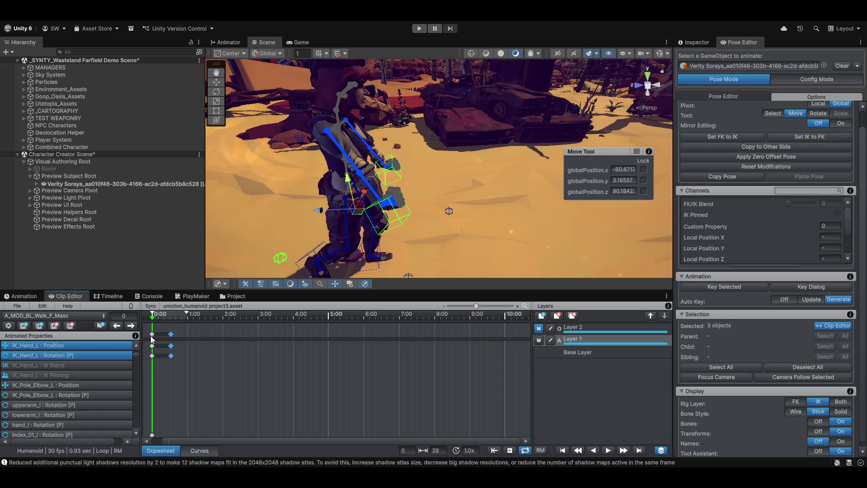
pyautogui.hotkey('ctrl', 'a')
pyautogui.press('e')
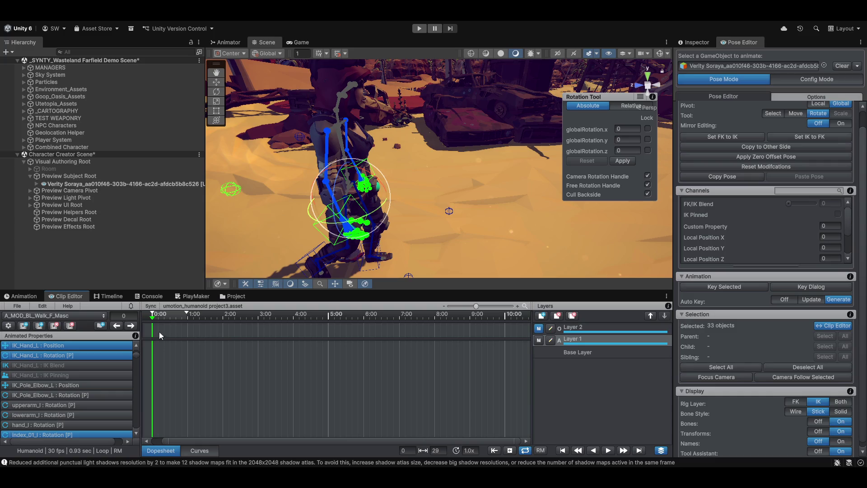
# - Set local handle orientation and select both hand IK targets
pyautogui.moveTo(402, 197)
pyautogui.mouseDown()
pyautogui.moveTo(436, 190)
pyautogui.moveTo(376, 218)
pyautogui.moveTo(420, 197)
pyautogui.mouseUp()
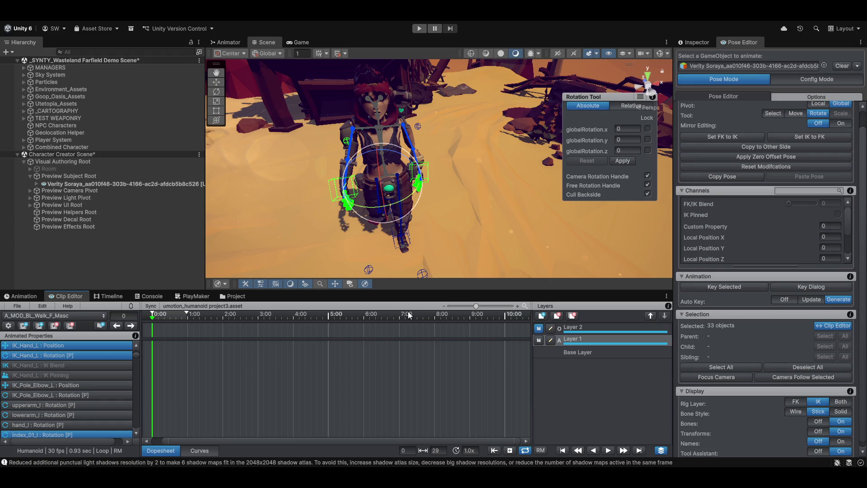
pyautogui.click(819, 103)
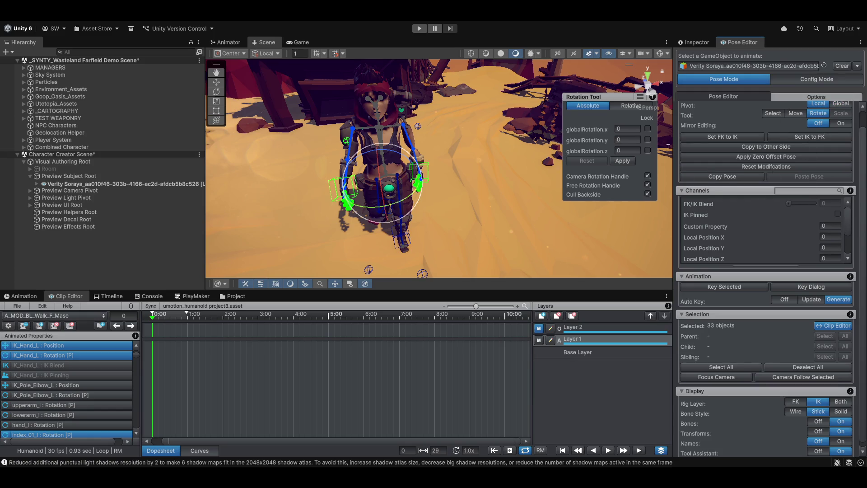
pyautogui.moveTo(491, 226)
pyautogui.mouseDown()
pyautogui.moveTo(558, 183)
pyautogui.moveTo(418, 215)
pyautogui.moveTo(463, 234)
pyautogui.moveTo(371, 188)
pyautogui.mouseUp()
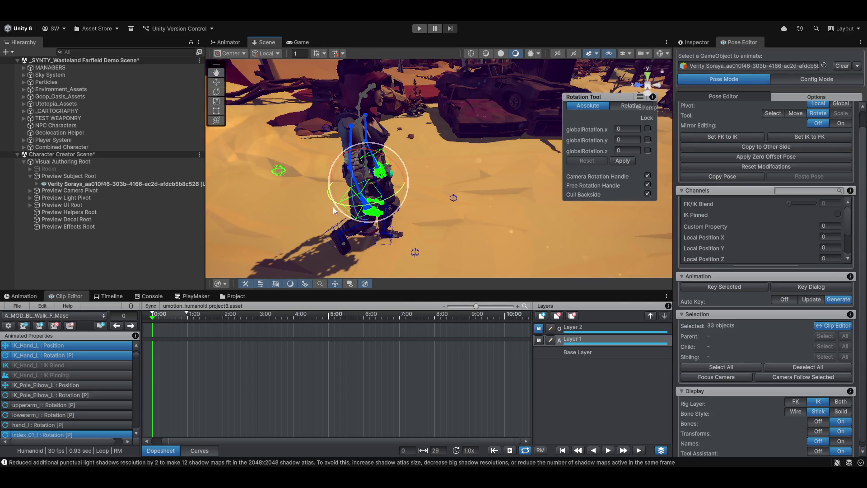
pyautogui.press('w')
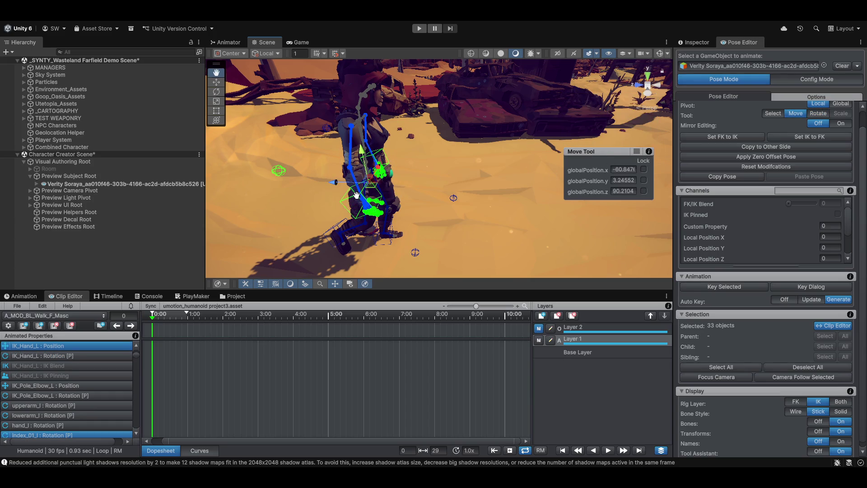
pyautogui.click(357, 195)
pyautogui.click(773, 113)
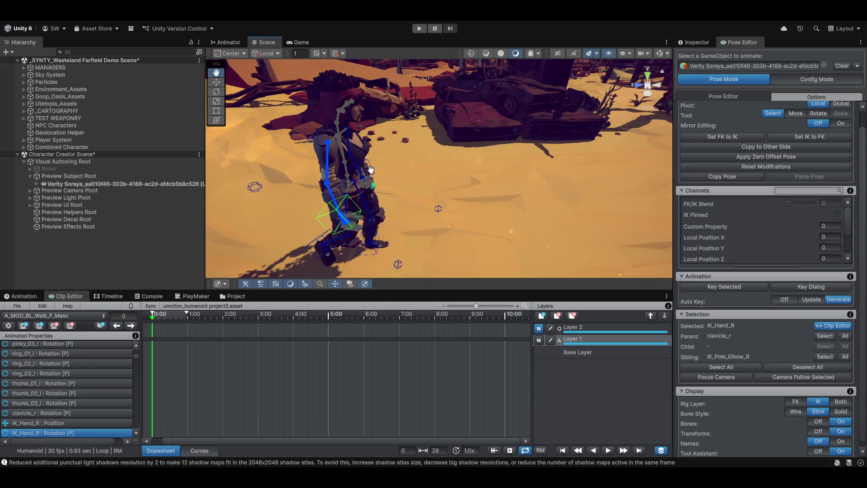
pyautogui.keyDown('shift'); pyautogui.click(372, 169); pyautogui.keyUp('shift')
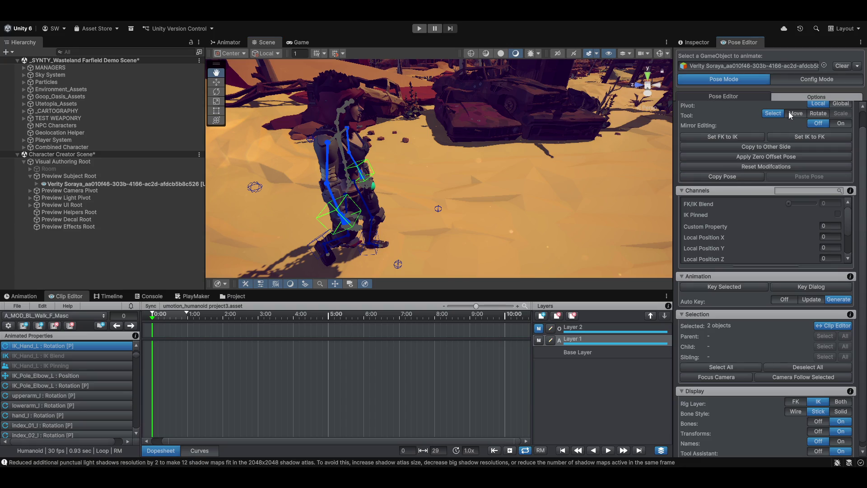
# - Move both hands forward in front of the body, keying them at the layer's first frame
pyautogui.press('w')
pyautogui.moveTo(442, 167)
pyautogui.mouseDown()
pyautogui.moveTo(285, 175)
pyautogui.moveTo(305, 163)
pyautogui.moveTo(303, 146)
pyautogui.moveTo(310, 170)
pyautogui.mouseUp()
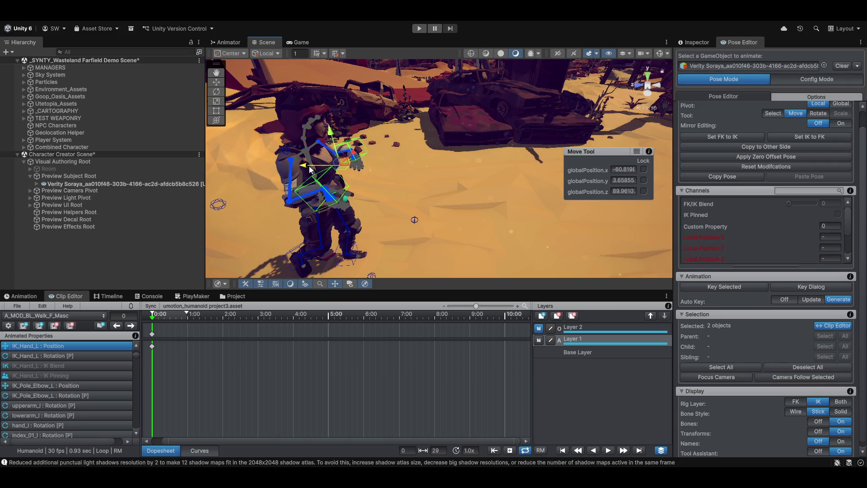
pyautogui.press('e')
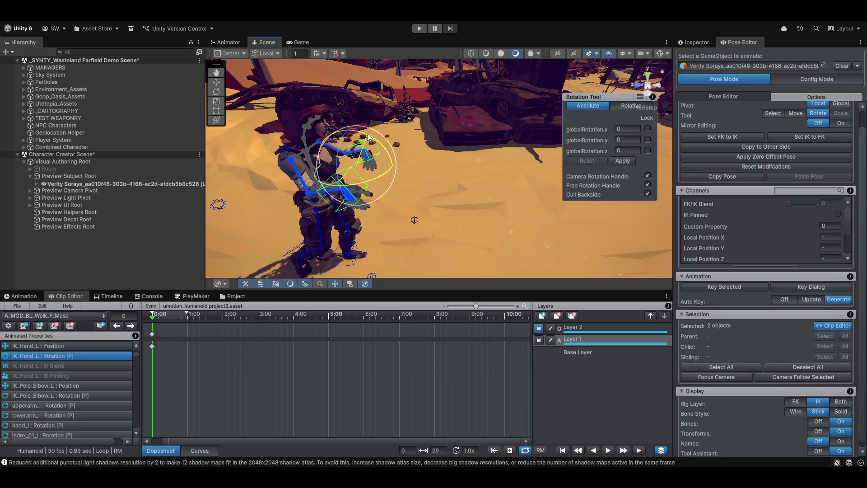
# - Angle the left hand and curl both hands' fingers (and right thumb) into fists via the Hands sliders
pyautogui.moveTo(321, 110); pyautogui.dragTo(284, 98)
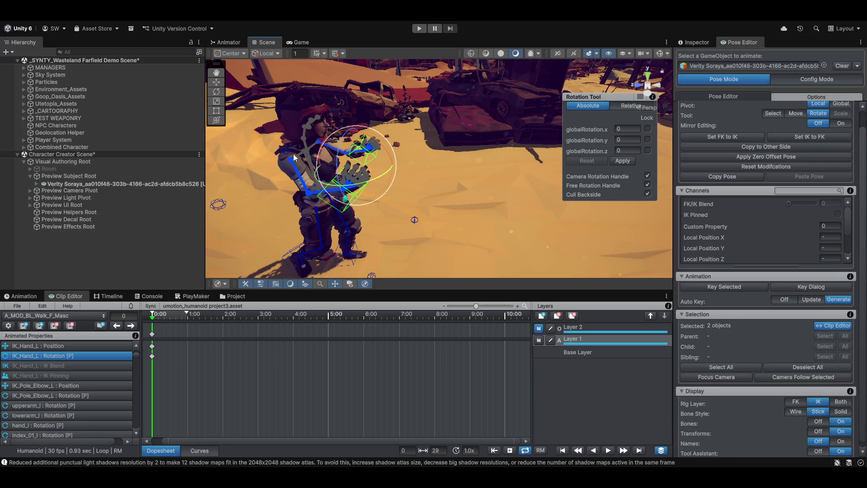
pyautogui.click(302, 102)
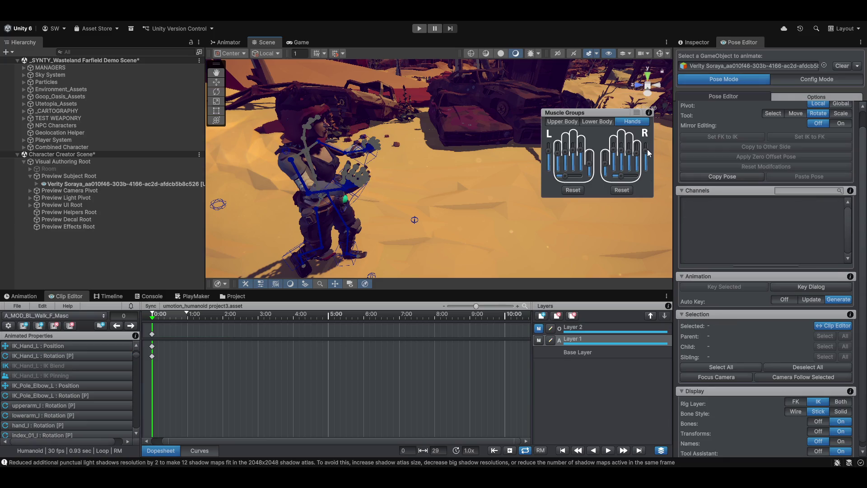
pyautogui.moveTo(647, 149); pyautogui.dragTo(648, 175)
pyautogui.moveTo(550, 156); pyautogui.dragTo(550, 175)
pyautogui.moveTo(606, 164); pyautogui.dragTo(605, 175)
pyautogui.click(594, 121)
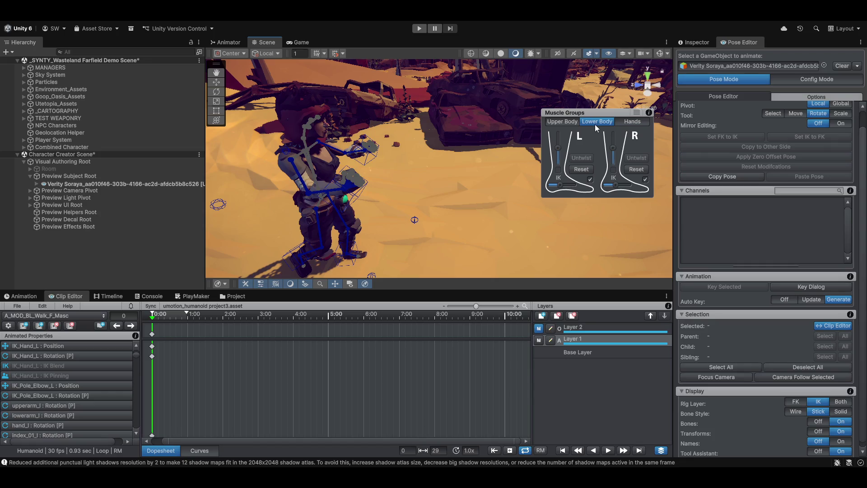
pyautogui.click(564, 121)
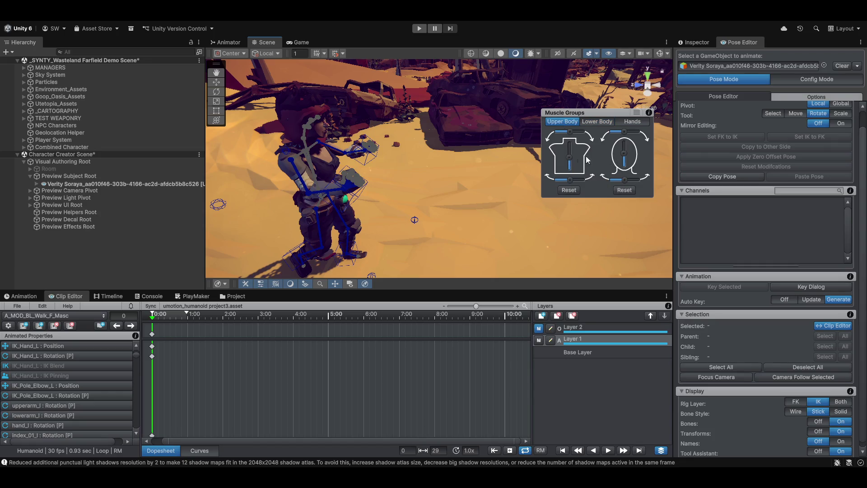
# - Copy the frame-0 attack pose, preview it on the timeline and twist both hands slightly
pyautogui.click(152, 336)
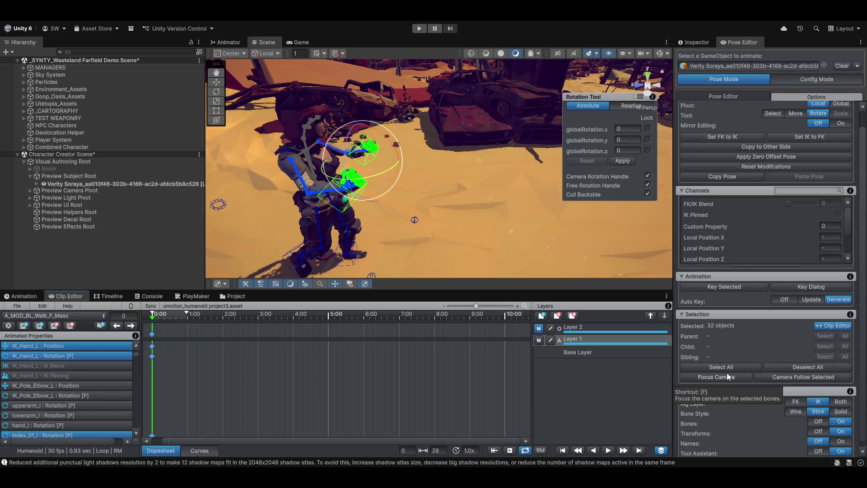
pyautogui.click(727, 176)
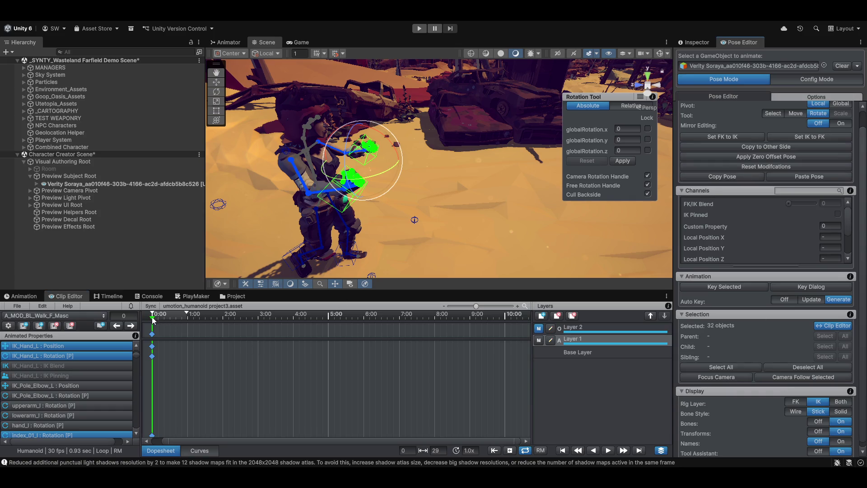
pyautogui.moveTo(155, 320)
pyautogui.mouseDown()
pyautogui.moveTo(192, 332)
pyautogui.moveTo(171, 334)
pyautogui.mouseUp()
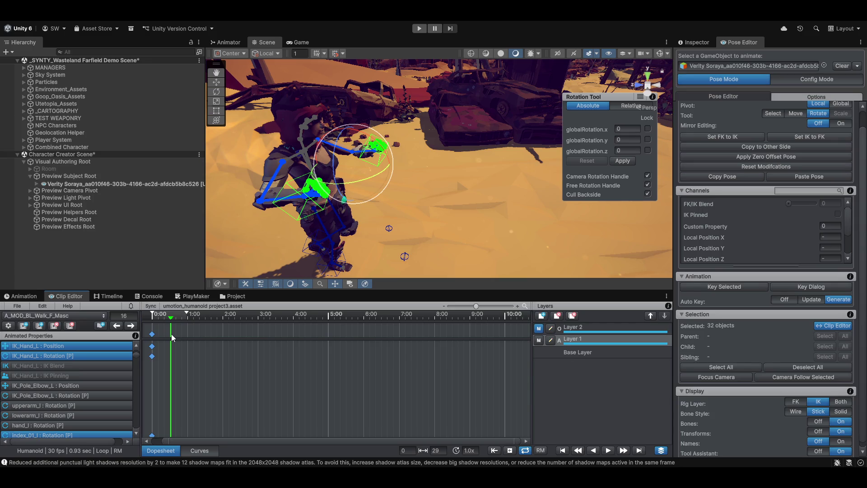
pyautogui.moveTo(171, 335)
pyautogui.mouseDown()
pyautogui.moveTo(163, 343)
pyautogui.moveTo(187, 334)
pyautogui.moveTo(142, 339)
pyautogui.mouseUp()
pyautogui.moveTo(408, 164)
pyautogui.mouseDown()
pyautogui.moveTo(305, 232)
pyautogui.moveTo(400, 193)
pyautogui.moveTo(380, 183)
pyautogui.moveTo(415, 215)
pyautogui.moveTo(492, 214)
pyautogui.moveTo(491, 199)
pyautogui.moveTo(398, 160)
pyautogui.mouseUp()
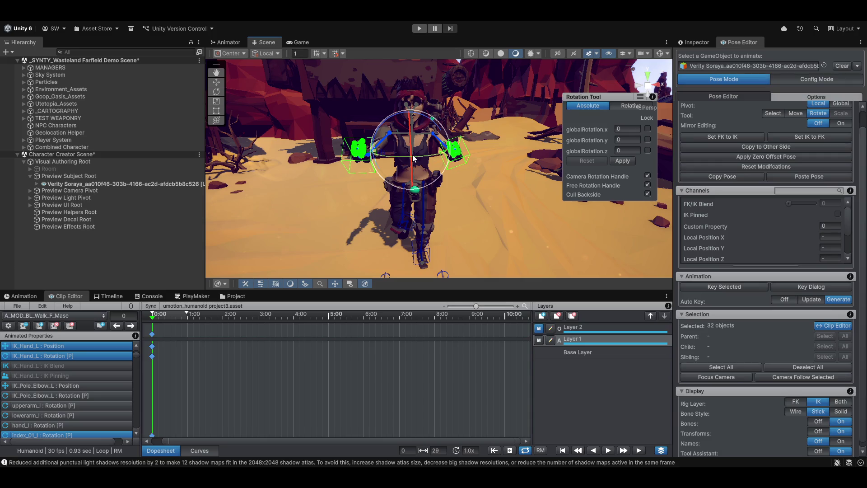
pyautogui.moveTo(418, 161); pyautogui.dragTo(413, 162)
pyautogui.scroll(-5, 48, 367)
pyautogui.scroll(-5, 54, 369)
pyautogui.scroll(-5, 54, 369)
pyautogui.scroll(-5, 47, 377)
pyautogui.scroll(-5, 46, 376)
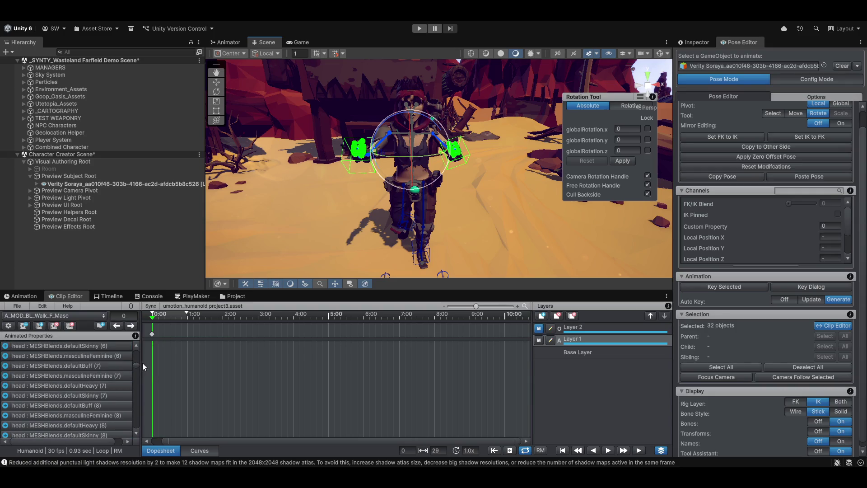
pyautogui.scroll(-5, 136, 370)
pyautogui.scroll(-5, 137, 406)
pyautogui.scroll(-5, 134, 394)
pyautogui.scroll(-5, 134, 404)
pyautogui.scroll(-5, 137, 423)
pyautogui.moveTo(136, 424); pyautogui.dragTo(135, 344)
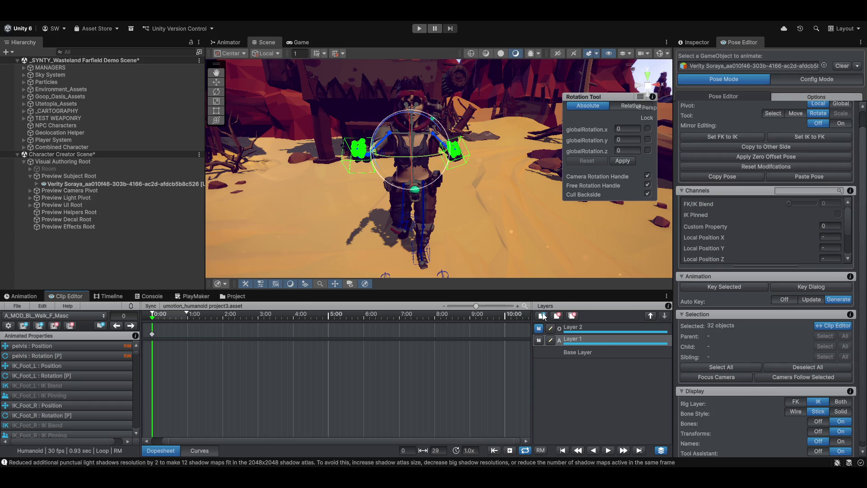
# - Play the clip, make the Base Layer the edited layer and return the playhead to frame 0
pyautogui.click(607, 451)
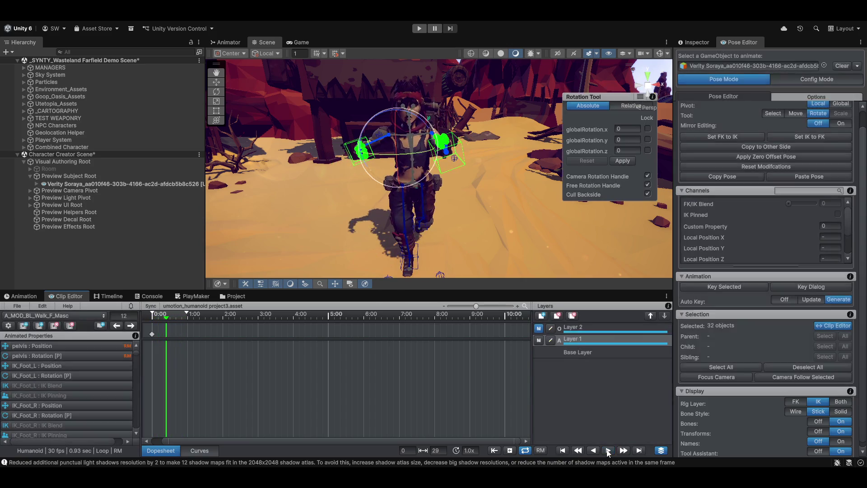
pyautogui.click(584, 352)
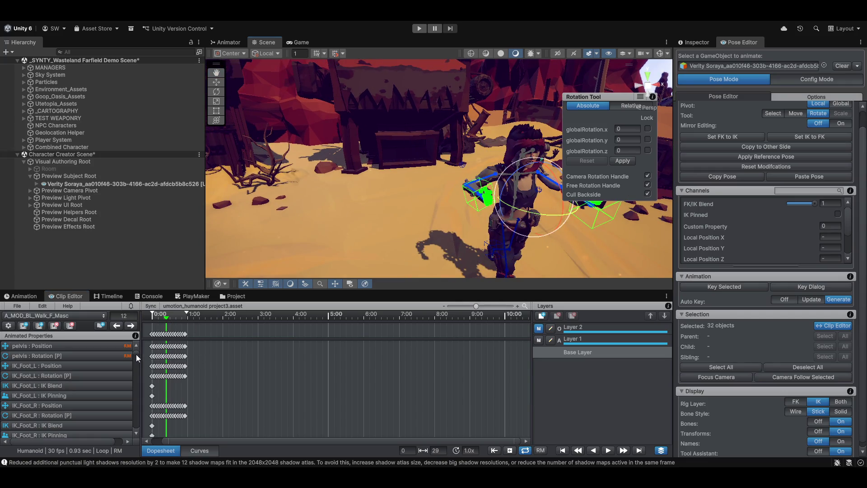
pyautogui.moveTo(136, 355)
pyautogui.mouseDown()
pyautogui.moveTo(137, 371)
pyautogui.moveTo(136, 349)
pyautogui.mouseUp()
pyautogui.moveTo(167, 320); pyautogui.dragTo(136, 323)
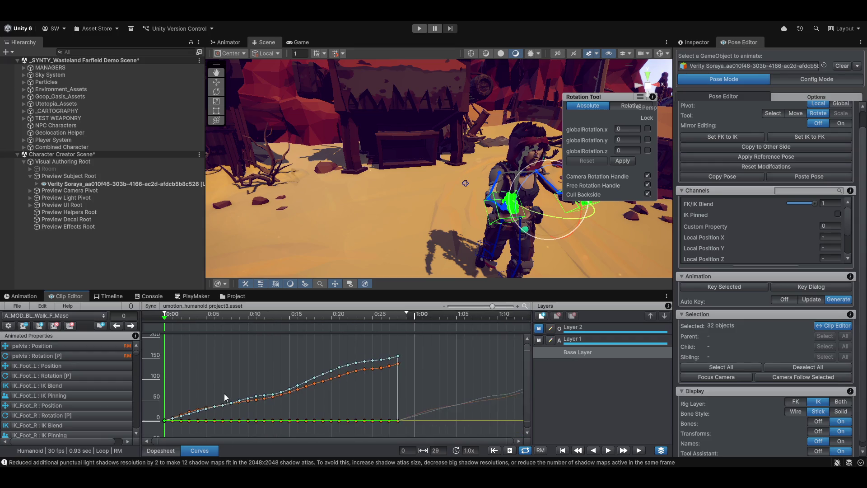
pyautogui.scroll(-3, 225, 406)
pyautogui.scroll(-3, 229, 351)
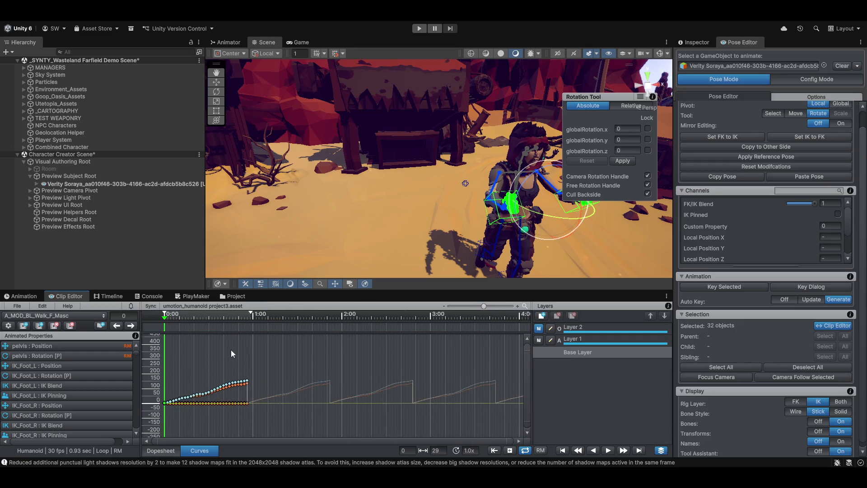
pyautogui.scroll(-3, 249, 377)
pyautogui.moveTo(136, 353)
pyautogui.mouseDown()
pyautogui.moveTo(139, 435)
pyautogui.moveTo(133, 356)
pyautogui.mouseUp()
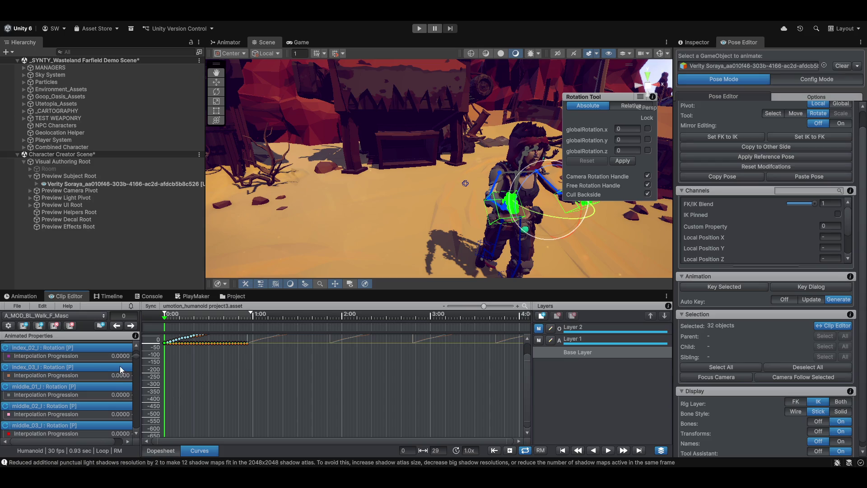
pyautogui.scroll(5, 120, 366)
pyautogui.scroll(5, 119, 365)
pyautogui.scroll(5, 120, 375)
pyautogui.scroll(-3, 121, 379)
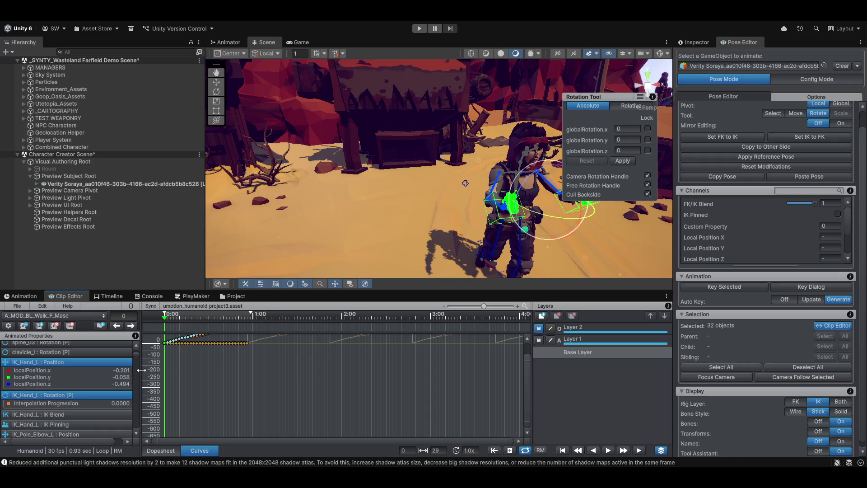
# - Widen the Animated Properties list to show channel options and orbit to a three-quarter view
pyautogui.moveTo(142, 369); pyautogui.dragTo(177, 371)
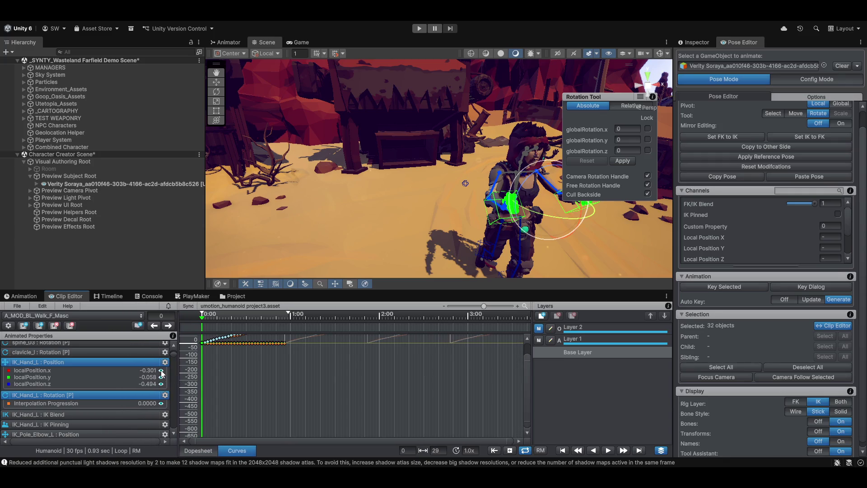
pyautogui.scroll(2, 281, 379)
pyautogui.scroll(2, 311, 434)
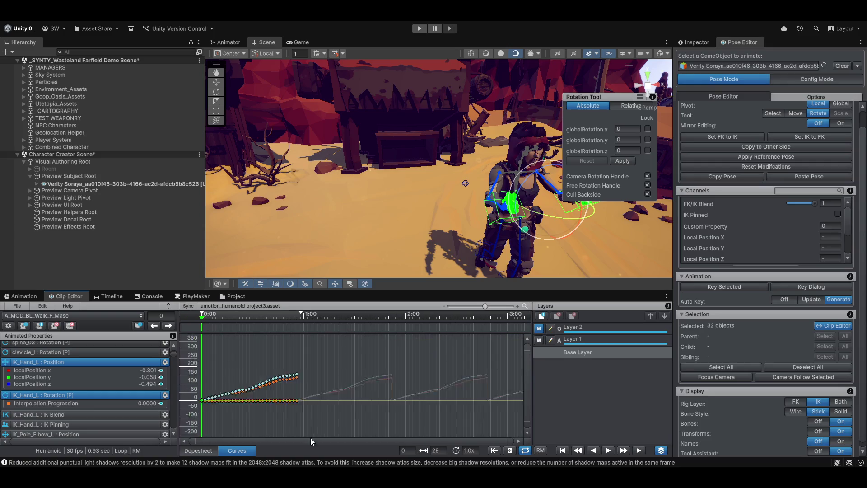
pyautogui.scroll(2, 316, 396)
pyautogui.scroll(3, 361, 356)
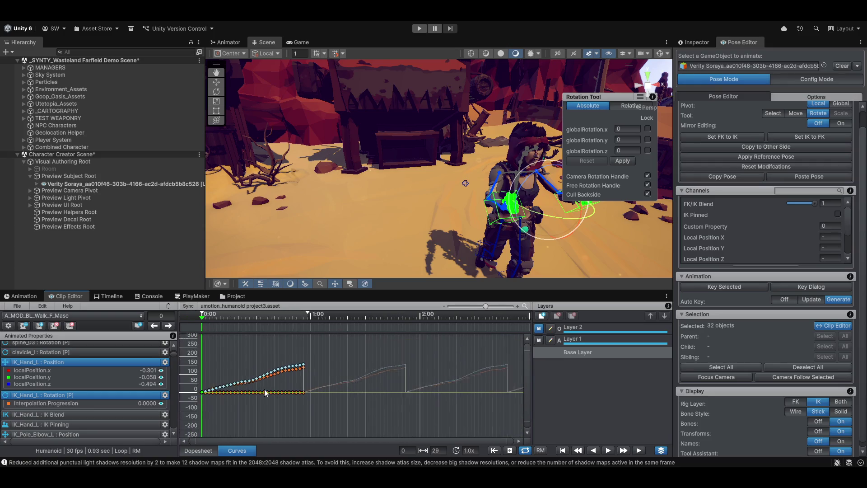
pyautogui.scroll(2, 299, 413)
pyautogui.scroll(2, 305, 410)
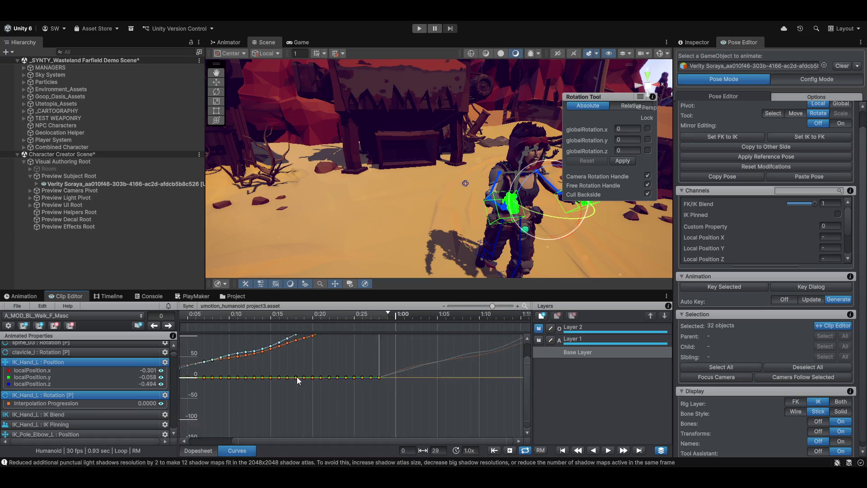
pyautogui.scroll(2, 312, 405)
pyautogui.hscroll(-5, 313, 402)
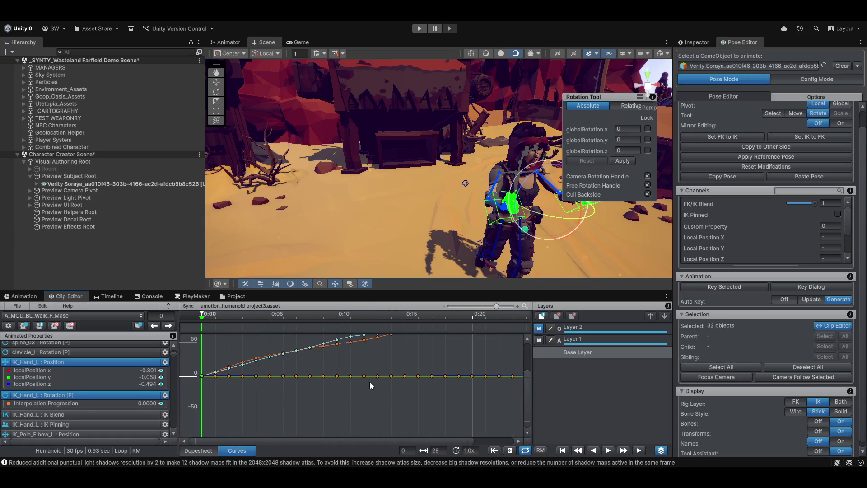
pyautogui.hscroll(2, 363, 405)
pyautogui.scroll(2, 333, 421)
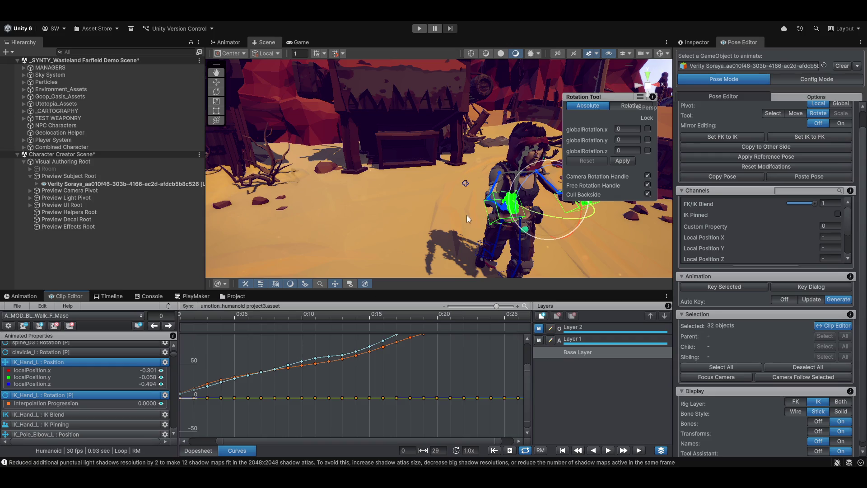
pyautogui.moveTo(468, 214); pyautogui.dragTo(324, 286)
pyautogui.moveTo(371, 223)
pyautogui.mouseDown()
pyautogui.moveTo(447, 204)
pyautogui.moveTo(376, 263)
pyautogui.mouseUp()
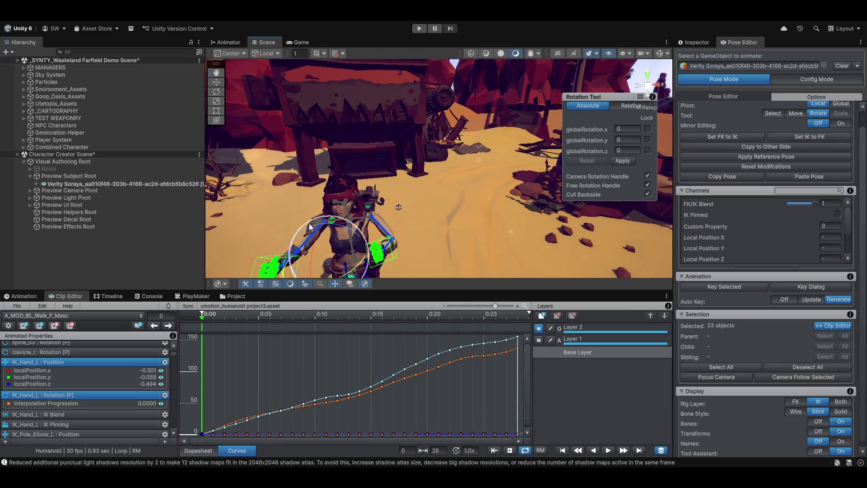
pyautogui.scroll(-2, 325, 376)
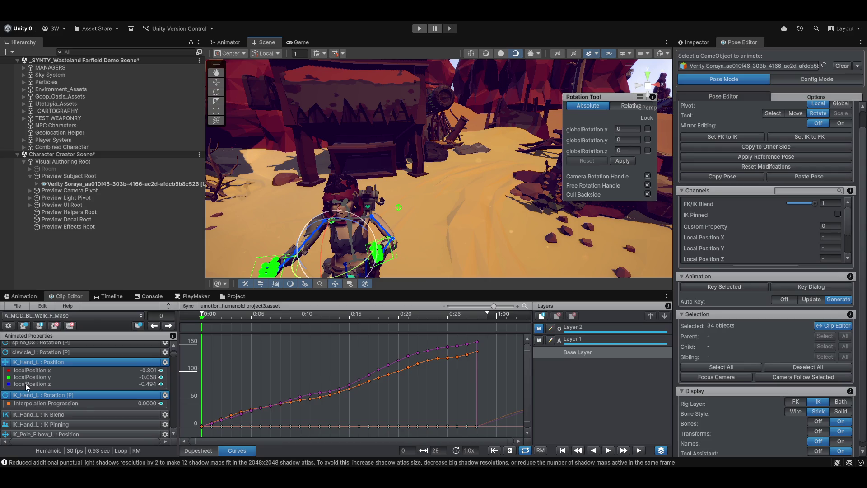
pyautogui.click(161, 370)
pyautogui.click(161, 378)
pyautogui.click(161, 403)
pyautogui.click(162, 404)
pyautogui.moveTo(332, 415); pyautogui.dragTo(318, 377)
pyautogui.click(160, 378)
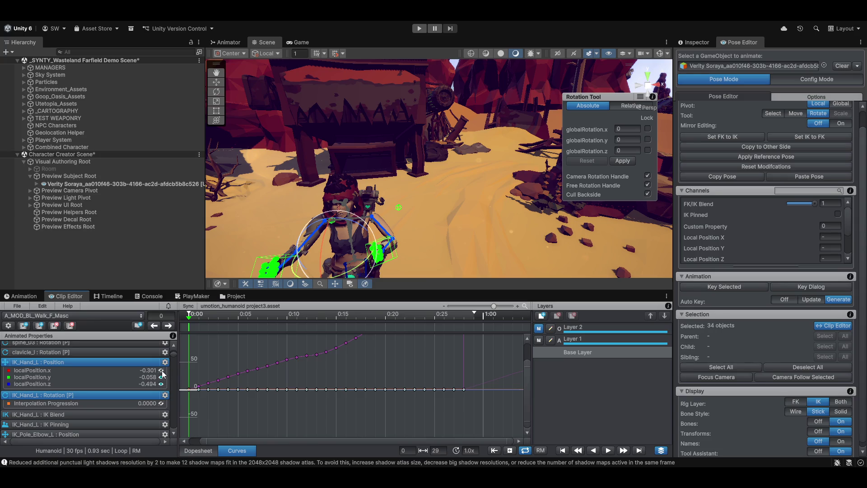
pyautogui.hscroll(2, 324, 355)
pyautogui.hscroll(2, 328, 379)
pyautogui.hscroll(2, 331, 355)
pyautogui.hscroll(-3, 376, 348)
pyautogui.hscroll(-3, 367, 351)
pyautogui.scroll(-2, 274, 386)
pyautogui.scroll(-2, 264, 406)
pyautogui.scroll(2, 264, 406)
pyautogui.scroll(2, 313, 380)
pyautogui.scroll(2, 285, 400)
pyautogui.scroll(2, 378, 355)
pyautogui.scroll(2, 274, 382)
pyautogui.scroll(2, 275, 378)
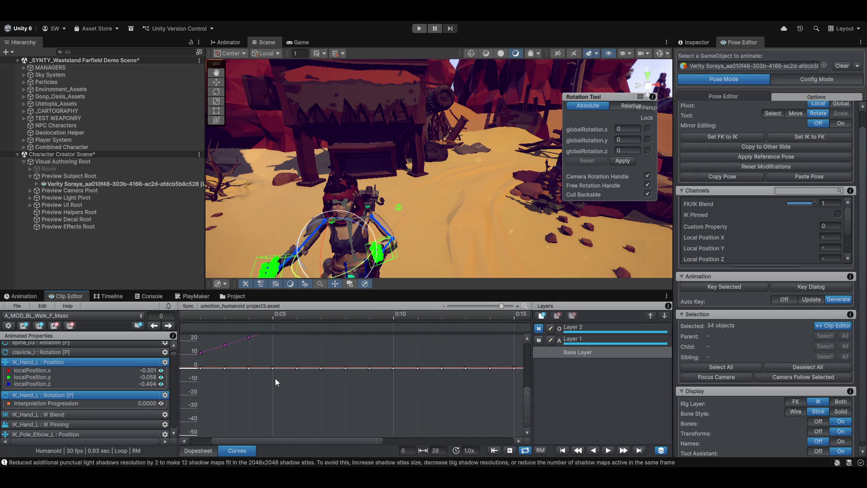
pyautogui.scroll(2, 276, 384)
pyautogui.scroll(2, 276, 384)
pyautogui.scroll(2, 349, 405)
pyautogui.scroll(2, 245, 390)
pyautogui.scroll(2, 245, 385)
pyautogui.scroll(1, 252, 361)
pyautogui.scroll(1, 250, 360)
pyautogui.scroll(2, 264, 359)
pyautogui.scroll(1, 237, 364)
pyautogui.scroll(1, 236, 358)
pyautogui.scroll(2, 237, 356)
pyautogui.scroll(2, 242, 358)
pyautogui.scroll(1, 245, 359)
pyautogui.scroll(1, 250, 358)
pyautogui.scroll(-2, 271, 402)
pyautogui.scroll(-1, 292, 367)
pyautogui.scroll(-1, 247, 402)
pyautogui.scroll(-2, 241, 401)
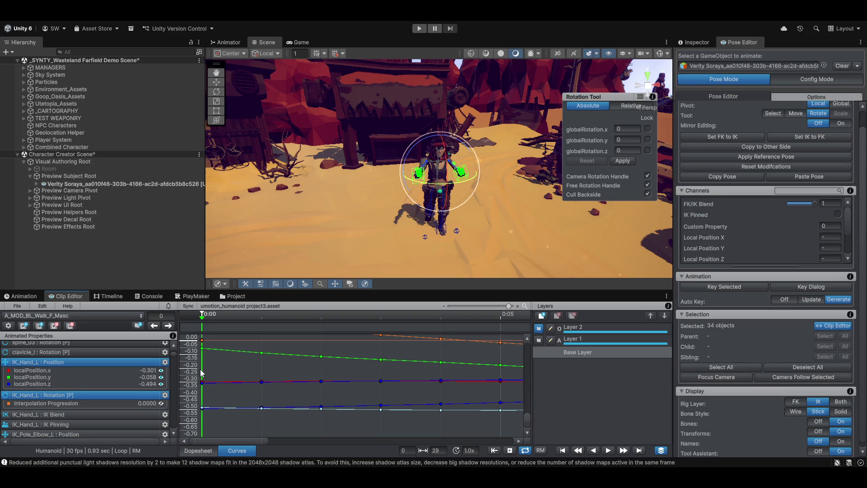
# - Isolate the IK_Hand_L Position curves, switch to Rotate, scrub to frame 10 and show the z curve
pyautogui.moveTo(213, 375)
pyautogui.mouseDown()
pyautogui.moveTo(536, 428)
pyautogui.moveTo(291, 430)
pyautogui.moveTo(233, 422)
pyautogui.mouseUp()
pyautogui.scroll(-2, 502, 421)
pyautogui.scroll(-2, 501, 423)
pyautogui.click(232, 423)
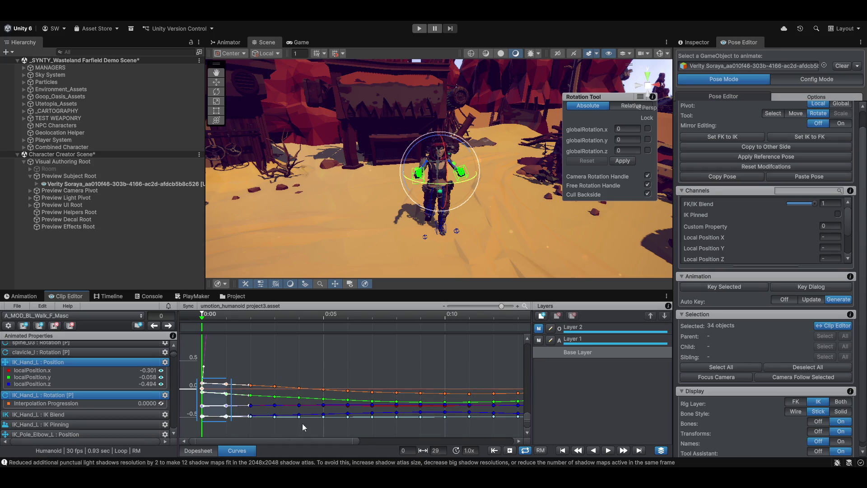
pyautogui.moveTo(200, 406); pyautogui.dragTo(329, 433)
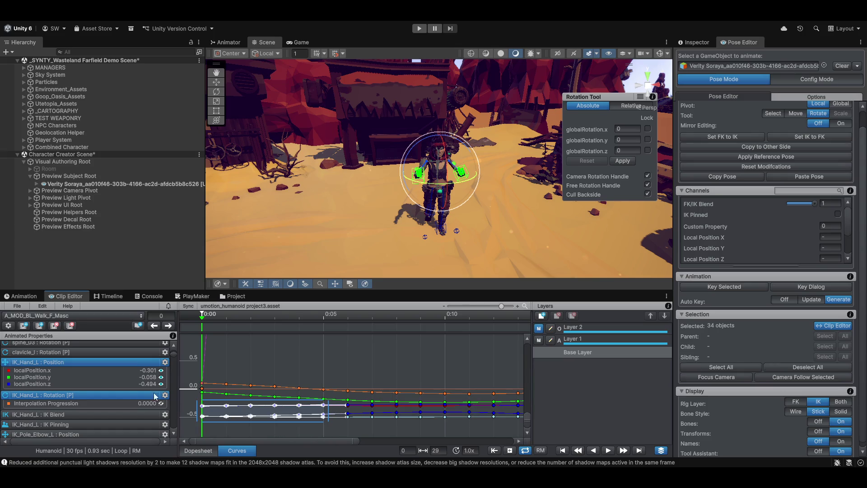
pyautogui.click(60, 362)
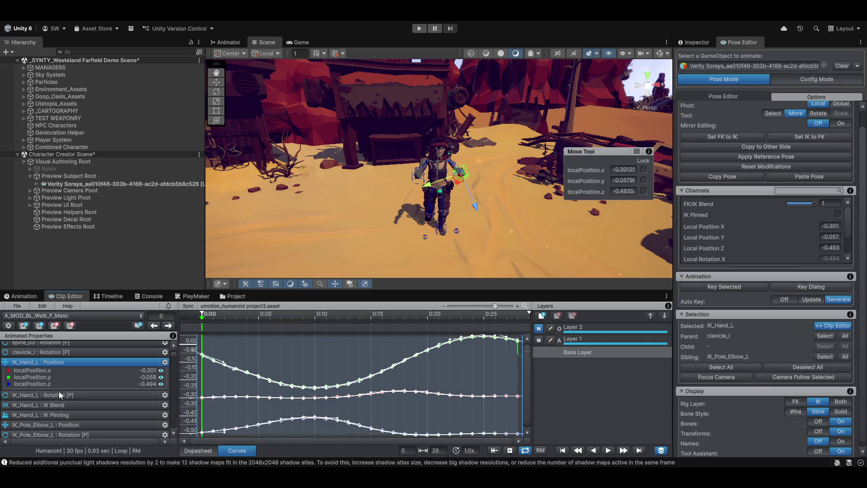
pyautogui.press('e')
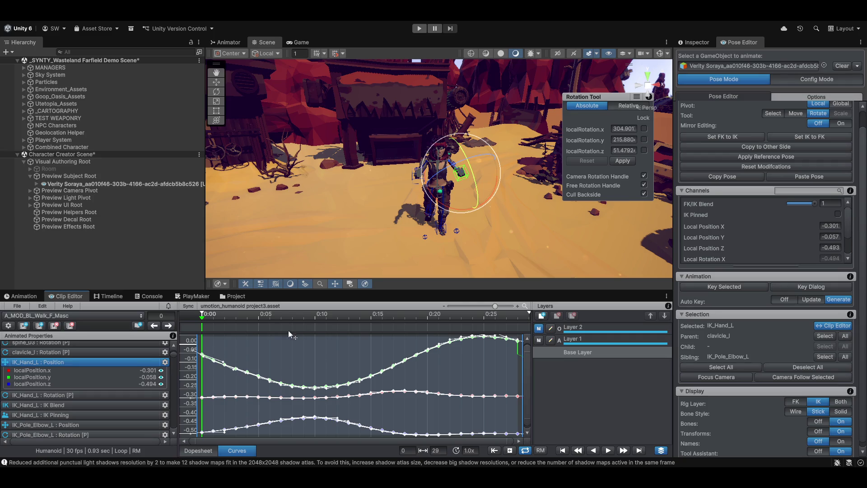
pyautogui.scroll(2, 457, 235)
pyautogui.moveTo(203, 318); pyautogui.dragTo(317, 330)
pyautogui.scroll(2, 325, 406)
pyautogui.scroll(2, 319, 400)
pyautogui.scroll(2, 312, 396)
pyautogui.scroll(2, 307, 395)
pyautogui.scroll(2, 307, 393)
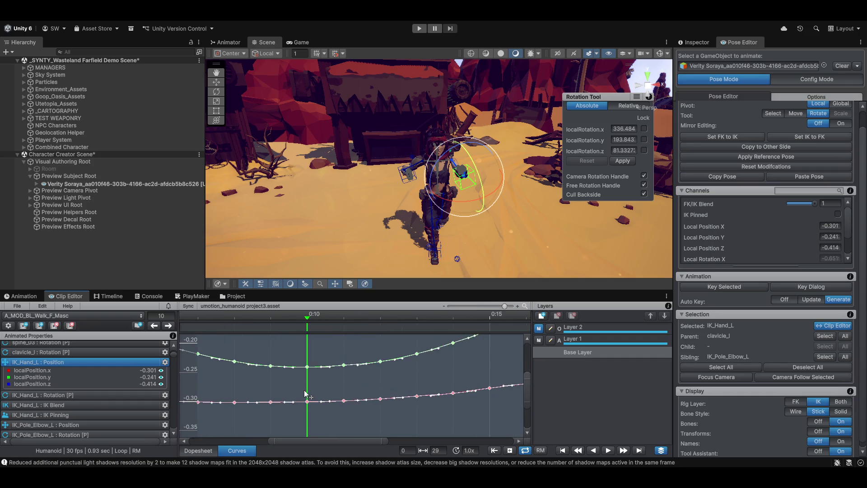
pyautogui.scroll(2, 302, 390)
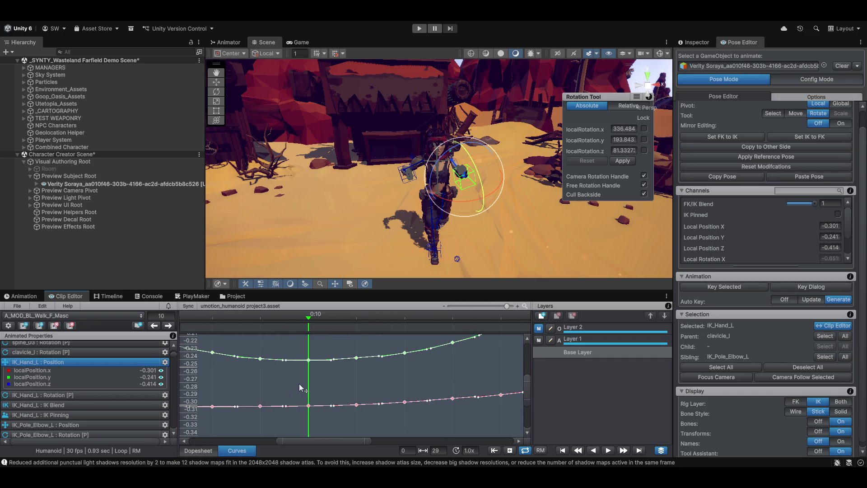
pyautogui.click(162, 382)
pyautogui.scroll(-2, 322, 405)
pyautogui.scroll(-2, 312, 405)
pyautogui.scroll(-2, 300, 405)
pyautogui.scroll(-2, 296, 403)
pyautogui.scroll(-2, 283, 426)
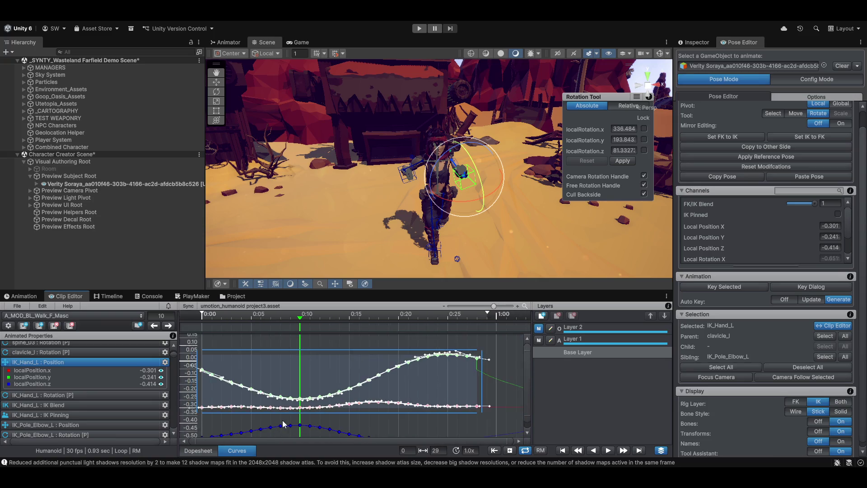
pyautogui.moveTo(283, 425); pyautogui.dragTo(303, 380)
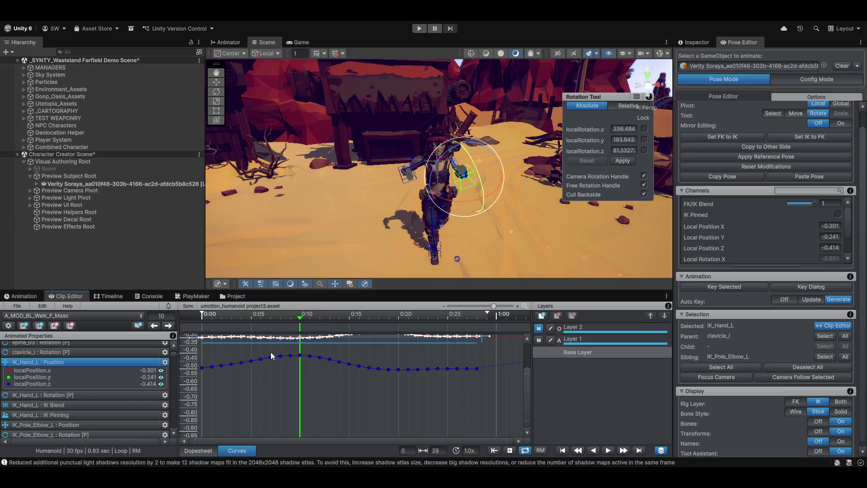
# - Try deepening the z curve's dip around frame 10, then undo the reshape
pyautogui.moveTo(271, 356); pyautogui.dragTo(318, 368)
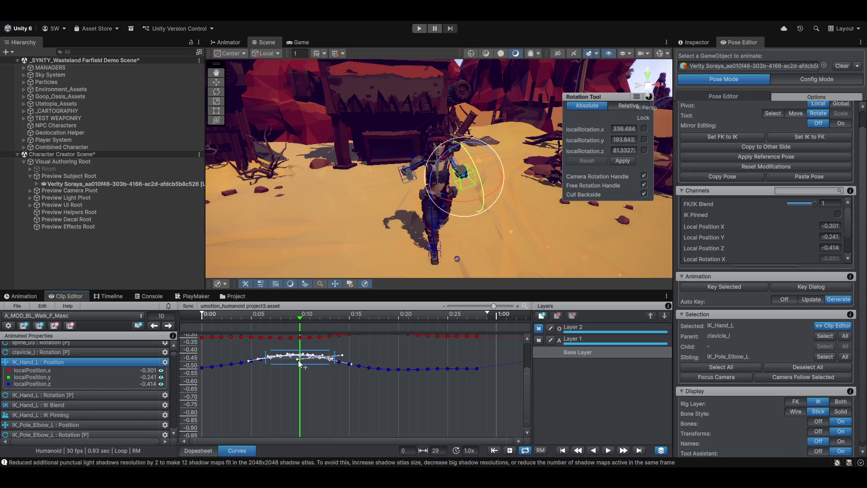
pyautogui.click(298, 367)
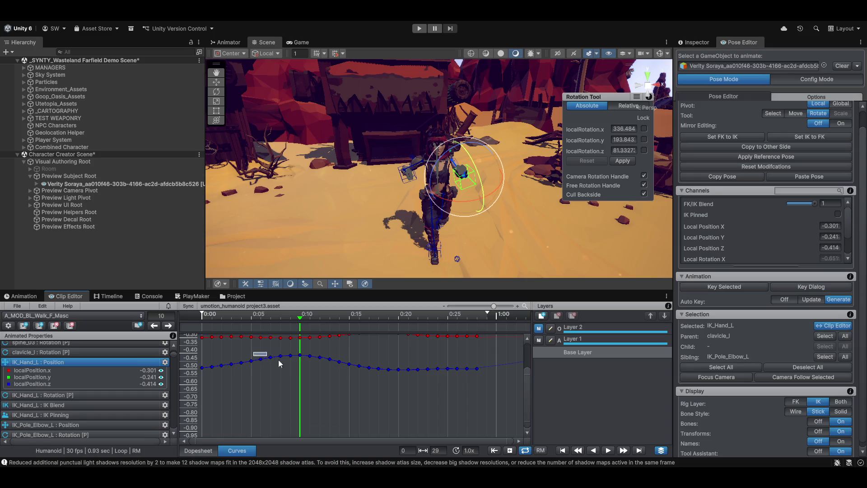
pyautogui.hotkey('ctrl', 'z')
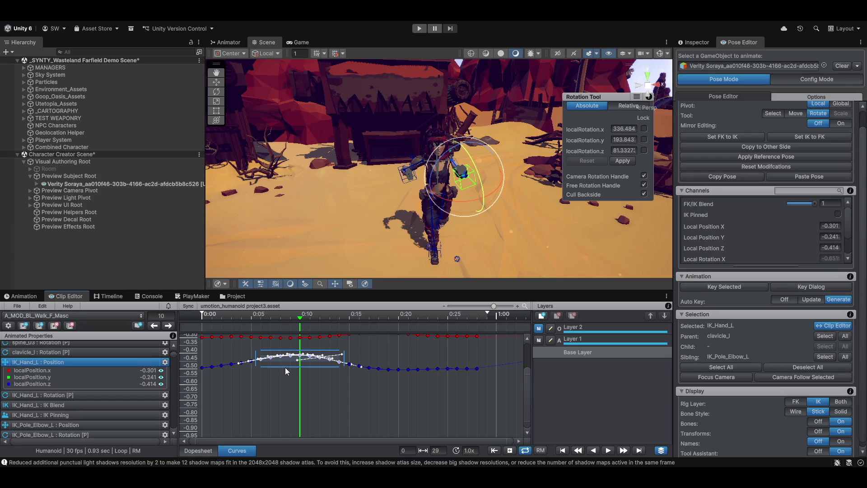
pyautogui.moveTo(285, 367)
pyautogui.mouseDown()
pyautogui.moveTo(284, 391)
pyautogui.moveTo(282, 370)
pyautogui.mouseUp()
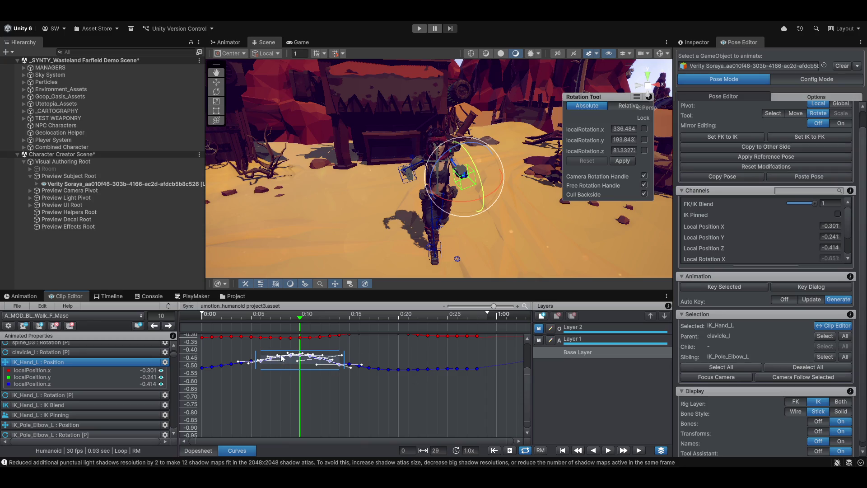
pyautogui.click(282, 357)
pyautogui.moveTo(269, 347); pyautogui.dragTo(349, 371)
pyautogui.moveTo(339, 364); pyautogui.dragTo(332, 362)
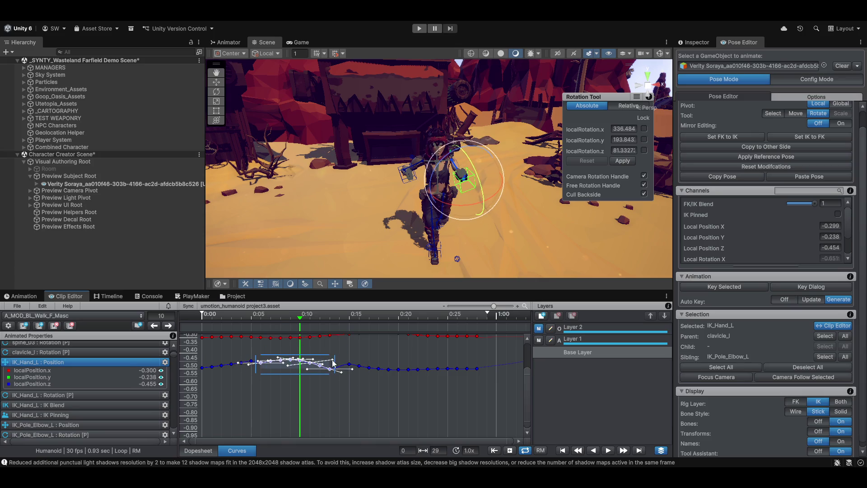
pyautogui.hotkey('ctrl', 'z')
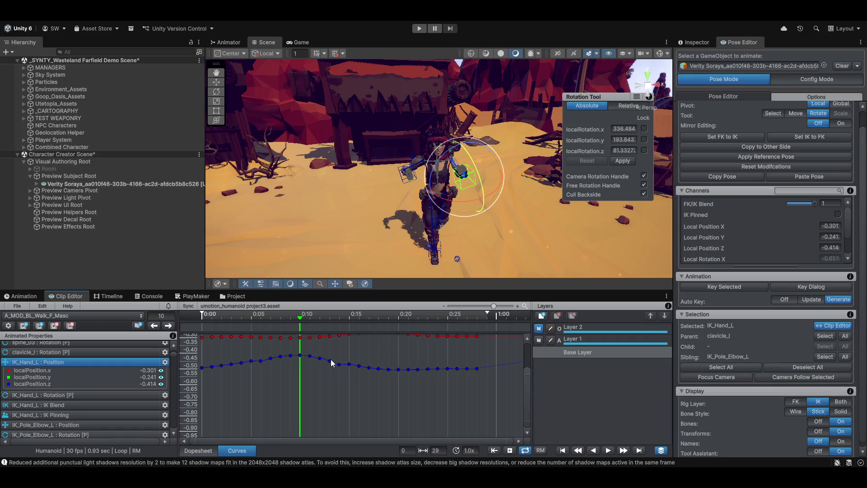
pyautogui.scroll(-2, 328, 358)
pyautogui.scroll(-2, 327, 366)
pyautogui.scroll(-1, 309, 395)
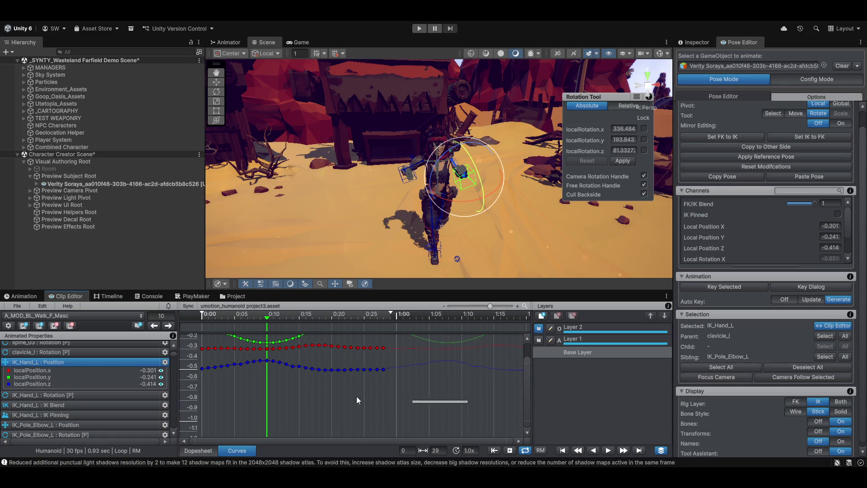
# - Lower all the left hand IK z position keys to about -0.47
pyautogui.moveTo(373, 401); pyautogui.dragTo(222, 407)
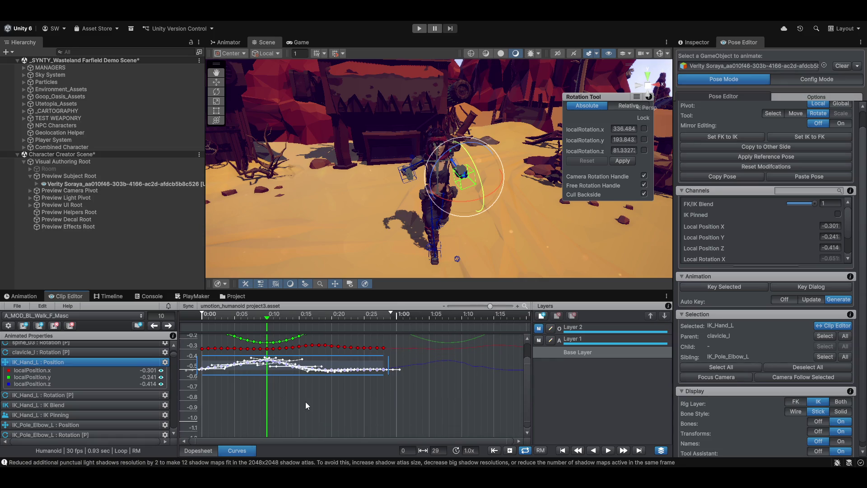
pyautogui.moveTo(273, 366); pyautogui.dragTo(264, 370)
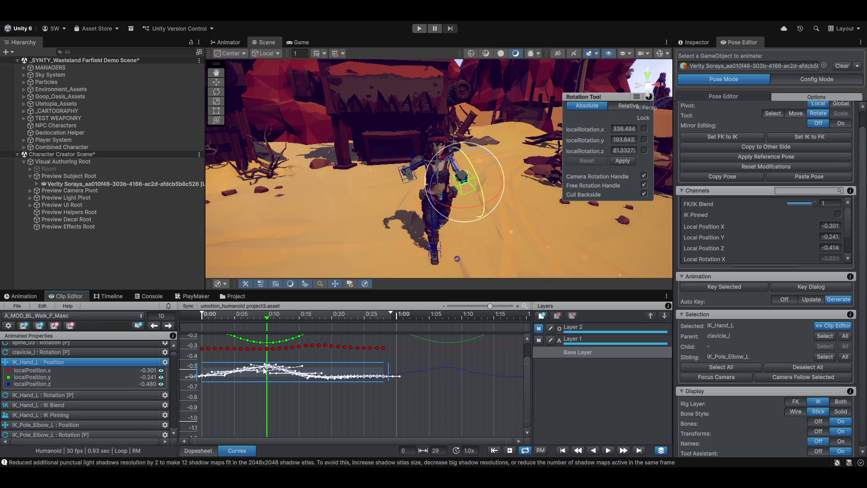
pyautogui.scroll(3, 371, 423)
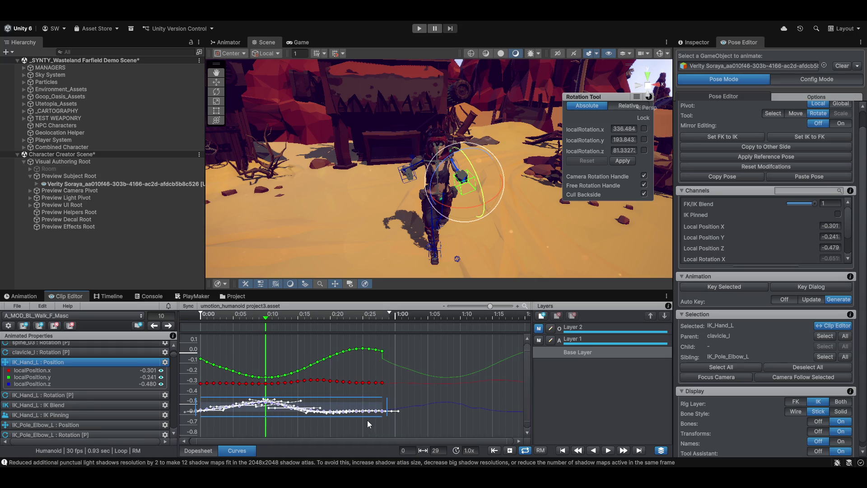
# - Select the full run of y position keys and nudge them slightly
pyautogui.moveTo(397, 369); pyautogui.dragTo(194, 337)
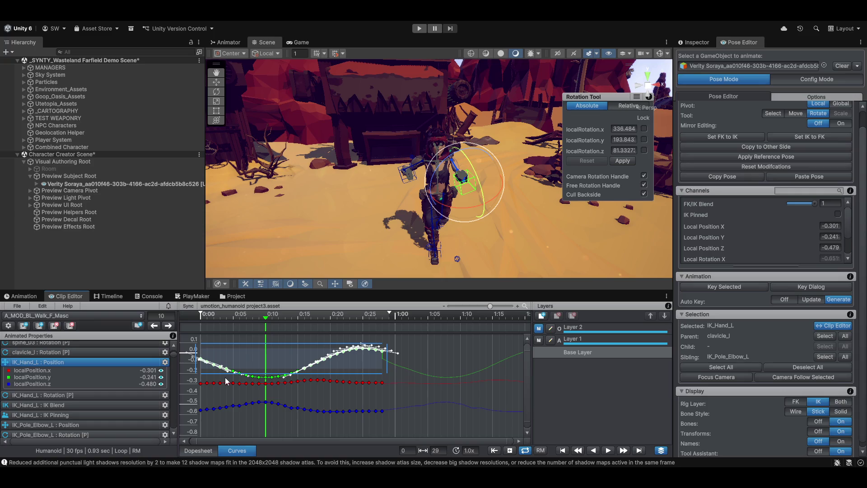
pyautogui.moveTo(225, 379); pyautogui.dragTo(424, 342)
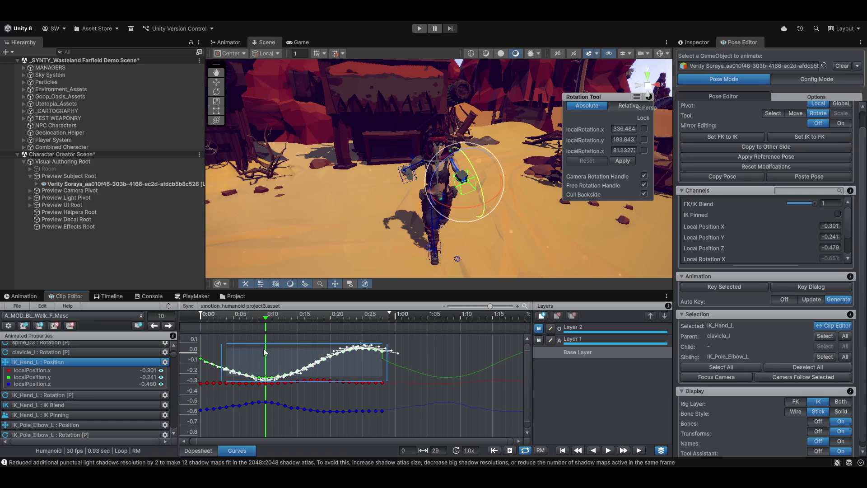
pyautogui.keyDown('shift'); pyautogui.click(208, 366); pyautogui.keyUp('shift')
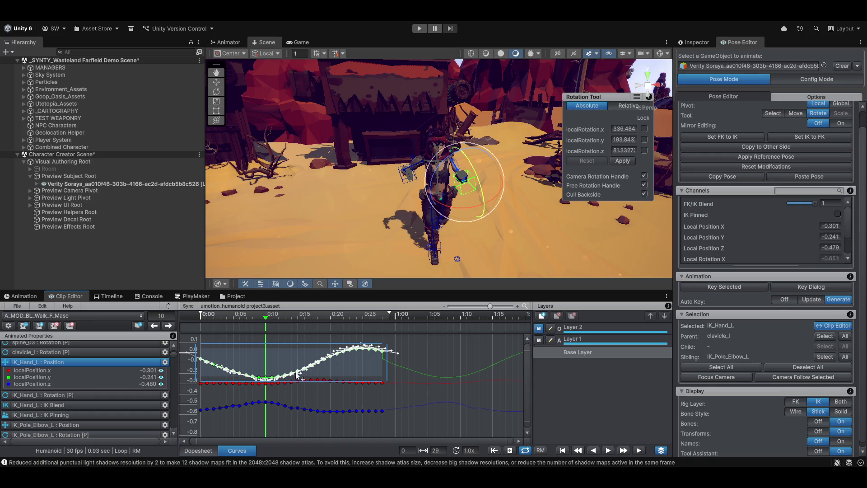
pyautogui.moveTo(281, 361); pyautogui.dragTo(231, 379)
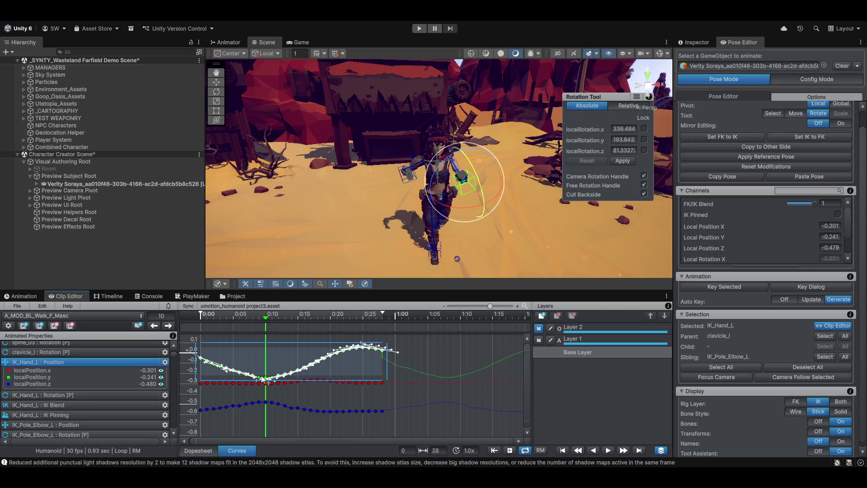
pyautogui.scroll(2, 266, 375)
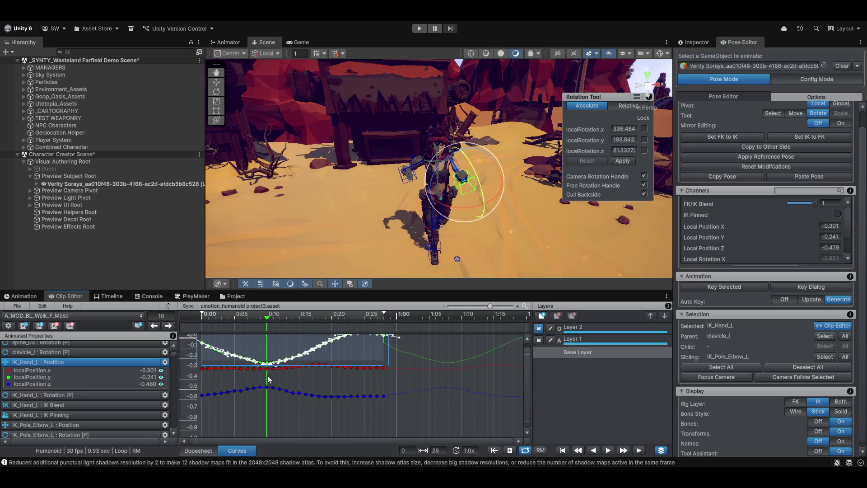
pyautogui.scroll(2, 270, 377)
pyautogui.scroll(2, 271, 377)
pyautogui.scroll(2, 272, 378)
pyautogui.scroll(2, 272, 378)
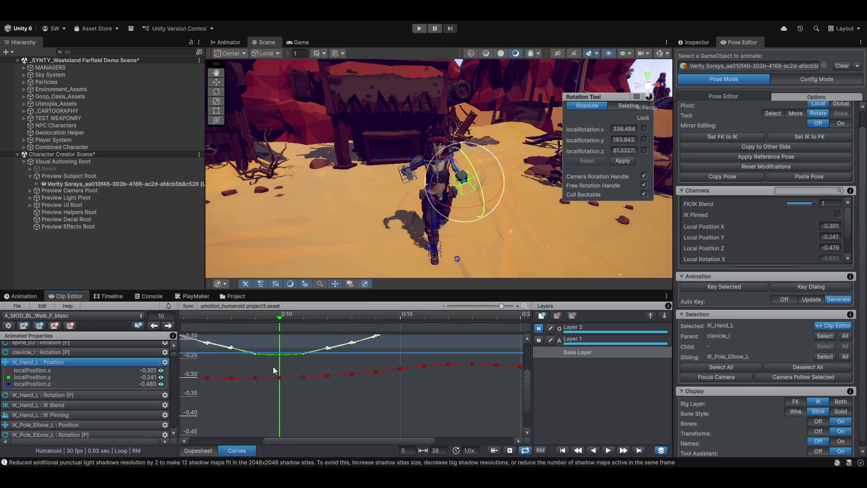
pyautogui.scroll(2, 273, 361)
pyautogui.scroll(2, 282, 371)
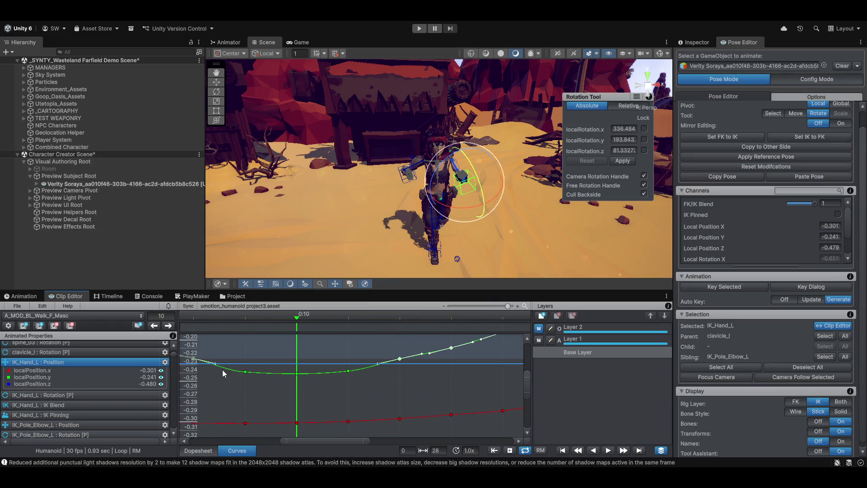
# - Raise the y keys around the dip to about -0.12, then undo back to the original curve
pyautogui.moveTo(236, 374); pyautogui.dragTo(331, 387)
pyautogui.scroll(-2, 343, 401)
pyautogui.scroll(-2, 312, 403)
pyautogui.scroll(-2, 313, 404)
pyautogui.scroll(-2, 318, 415)
pyautogui.scroll(-2, 317, 415)
pyautogui.scroll(-2, 317, 378)
pyautogui.moveTo(318, 378)
pyautogui.mouseDown()
pyautogui.moveTo(307, 345)
pyautogui.moveTo(259, 378)
pyautogui.mouseUp()
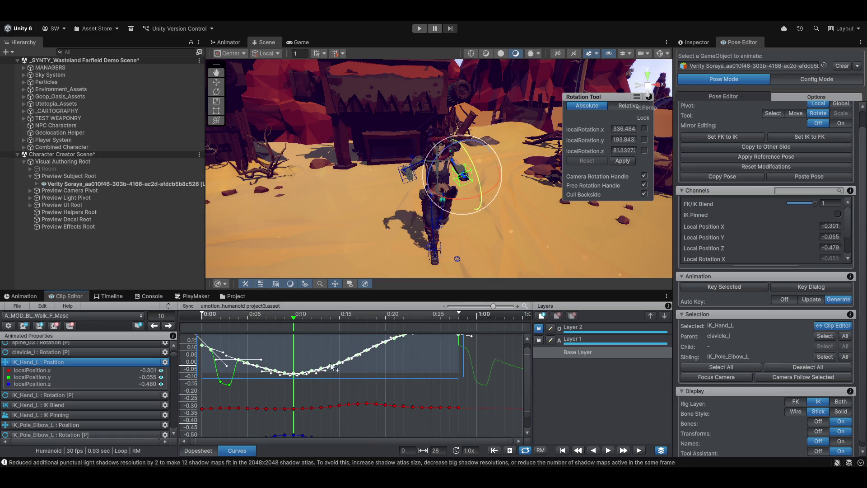
pyautogui.hotkey('ctrl', 'z')
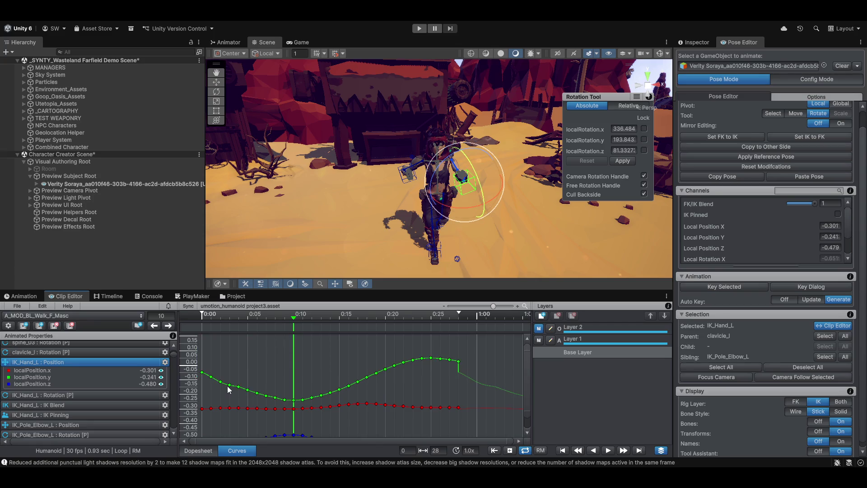
pyautogui.scroll(-2, 247, 368)
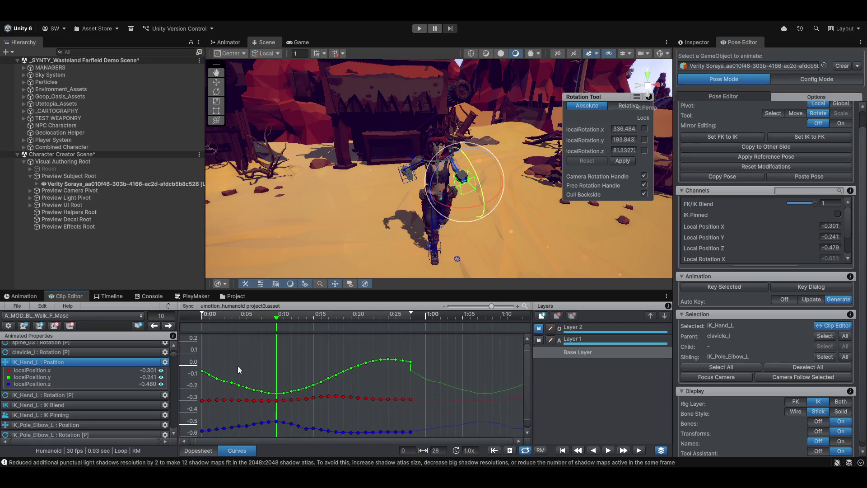
# - Nudge the green y curve slightly lower and reselect all of its keys
pyautogui.moveTo(197, 358); pyautogui.dragTo(440, 393)
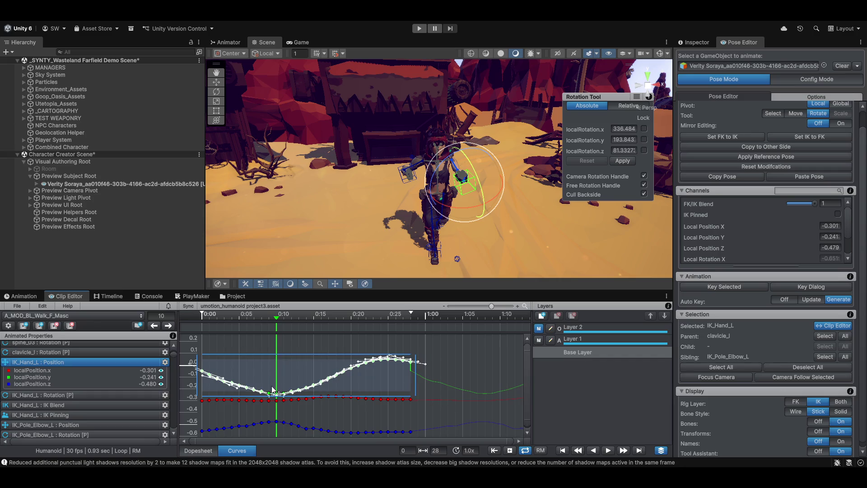
pyautogui.moveTo(256, 378); pyautogui.dragTo(269, 380)
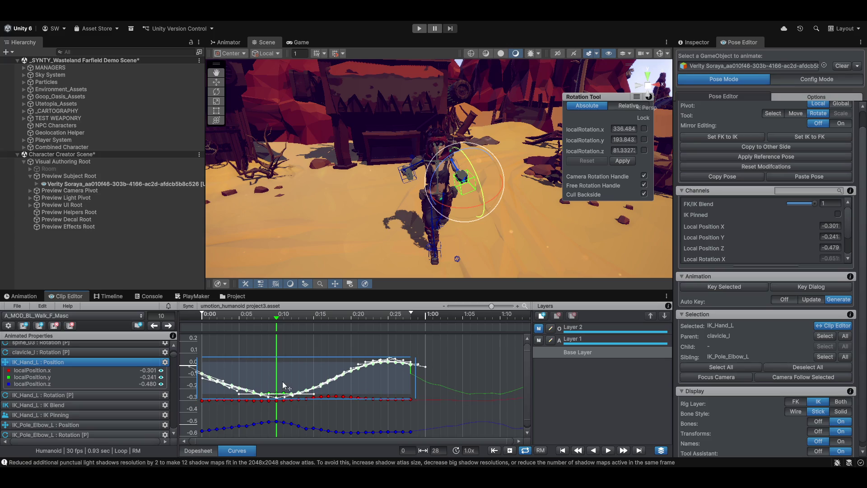
pyautogui.click(283, 382)
pyautogui.scroll(3, 458, 356)
pyautogui.scroll(-2, 412, 373)
pyautogui.scroll(-2, 443, 378)
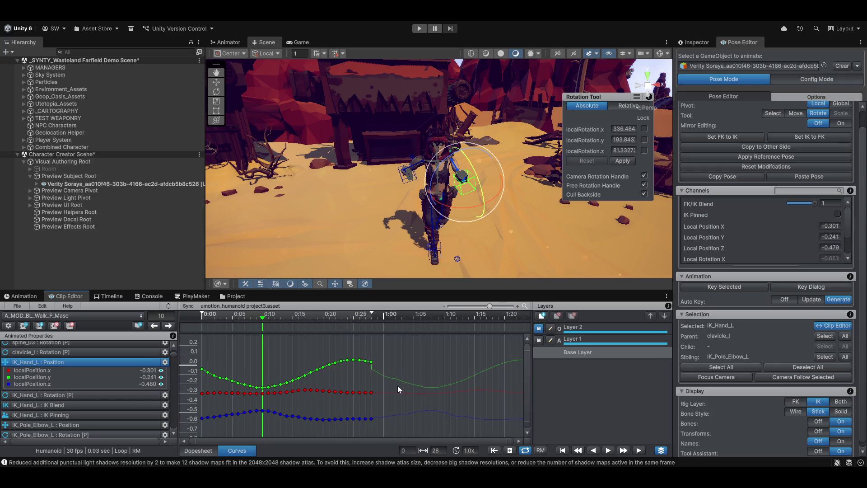
pyautogui.moveTo(400, 386); pyautogui.dragTo(196, 355)
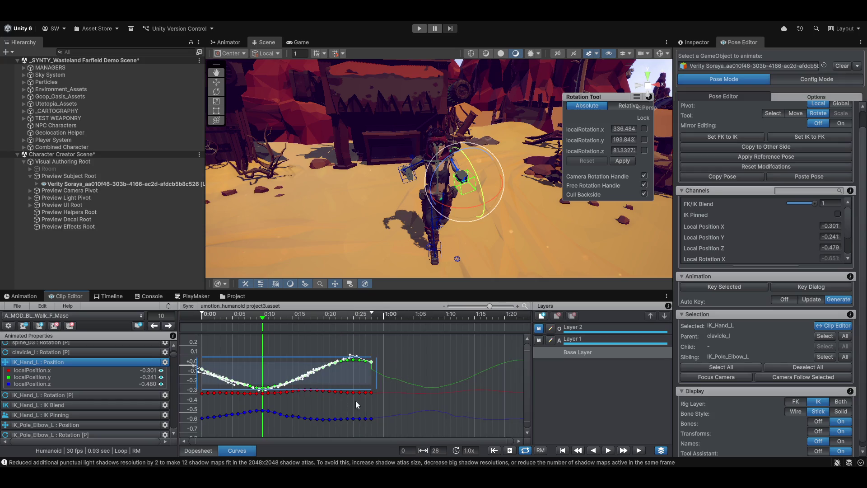
pyautogui.moveTo(392, 389); pyautogui.dragTo(183, 351)
pyautogui.scroll(2, 265, 391)
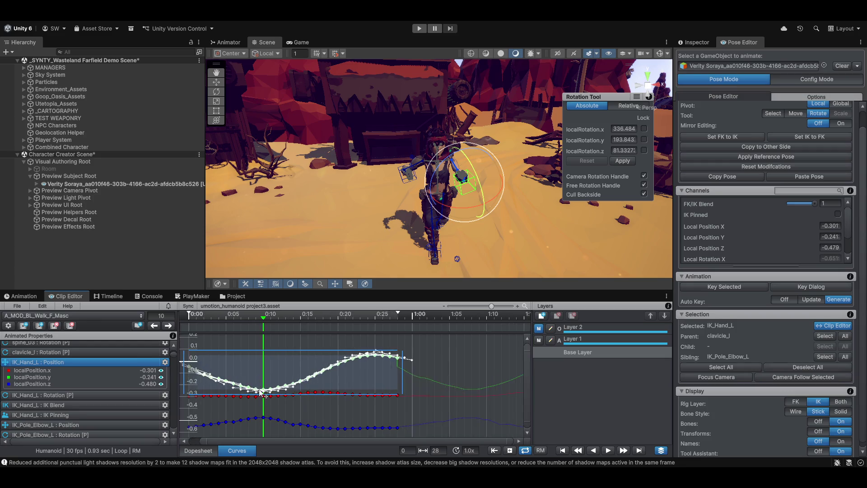
pyautogui.scroll(2, 264, 392)
pyautogui.scroll(2, 265, 392)
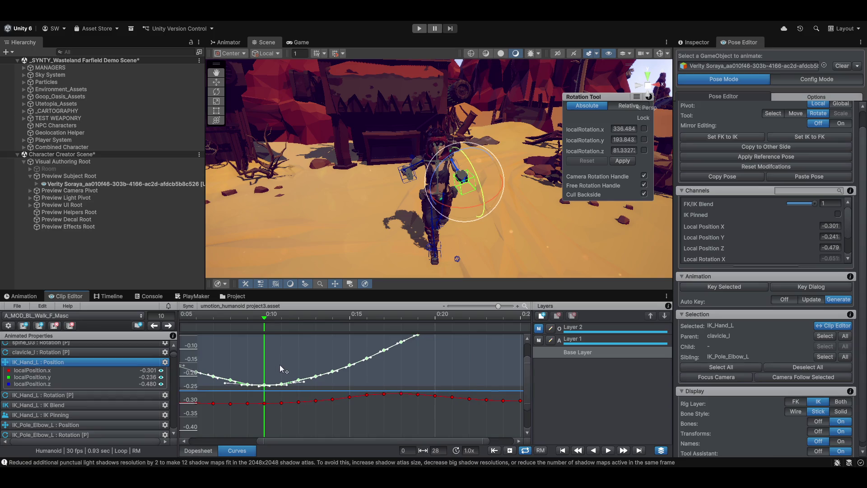
pyautogui.scroll(1, 280, 365)
# - Raise the whole Y position curve to about -0.07 and orbit close to the left hand
pyautogui.moveTo(277, 347); pyautogui.dragTo(261, 285)
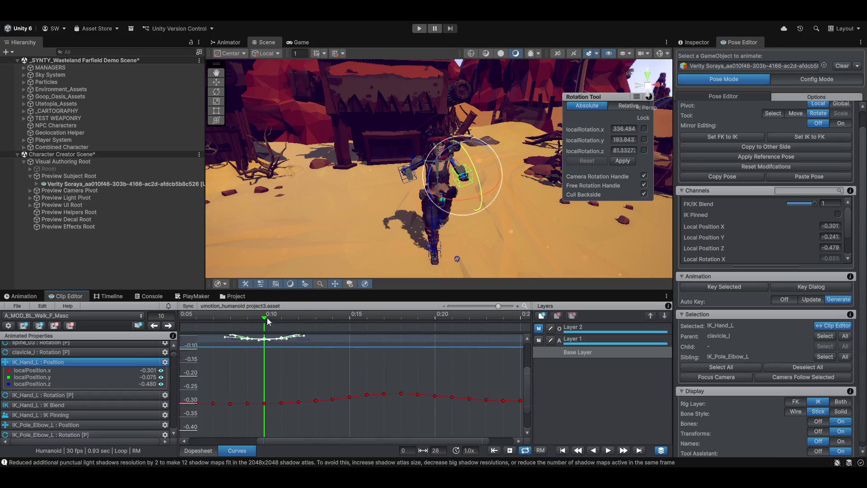
pyautogui.moveTo(261, 284); pyautogui.dragTo(261, 339)
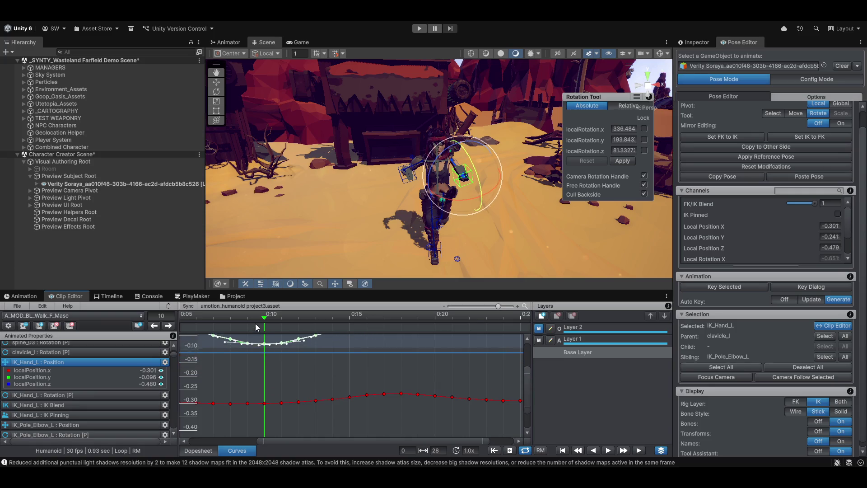
pyautogui.moveTo(375, 201); pyautogui.dragTo(495, 224)
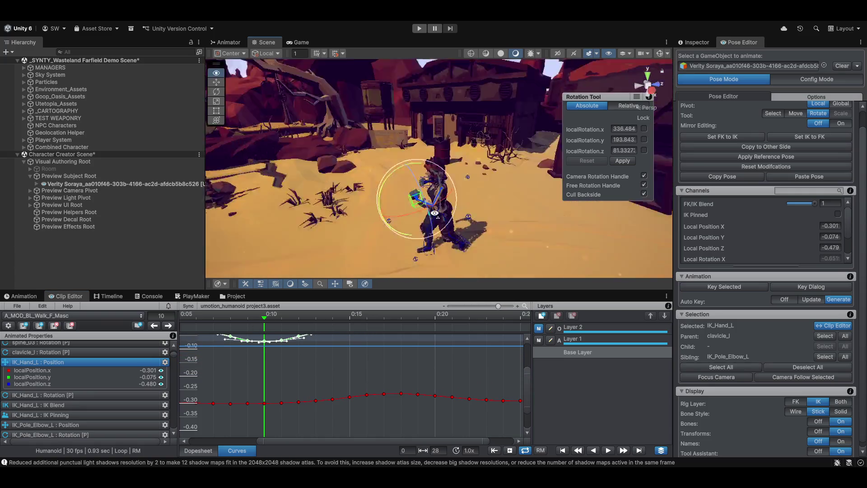
pyautogui.moveTo(496, 224)
pyautogui.mouseDown()
pyautogui.moveTo(397, 183)
pyautogui.moveTo(424, 189)
pyautogui.mouseUp()
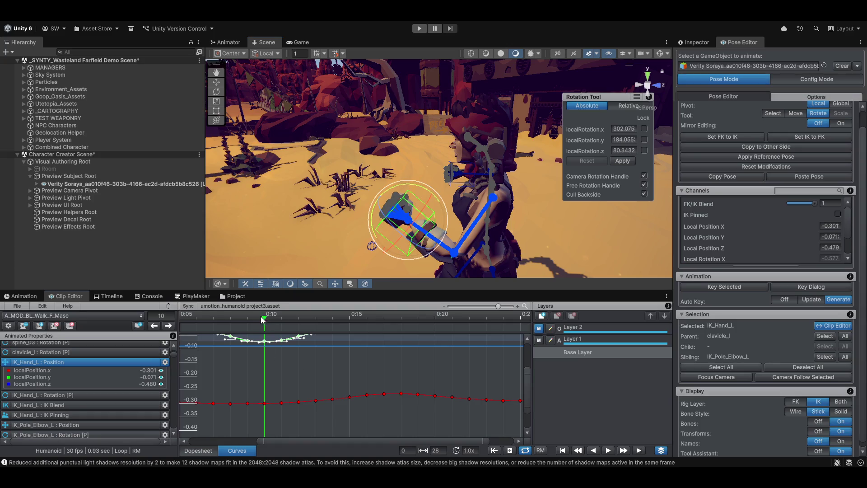
# - Re-rotate the left hand IK target into place at frame 10 with the Rotate gizmo
pyautogui.moveTo(263, 318); pyautogui.dragTo(265, 317)
pyautogui.moveTo(428, 188)
pyautogui.mouseDown()
pyautogui.moveTo(424, 236)
pyautogui.moveTo(427, 225)
pyautogui.mouseUp()
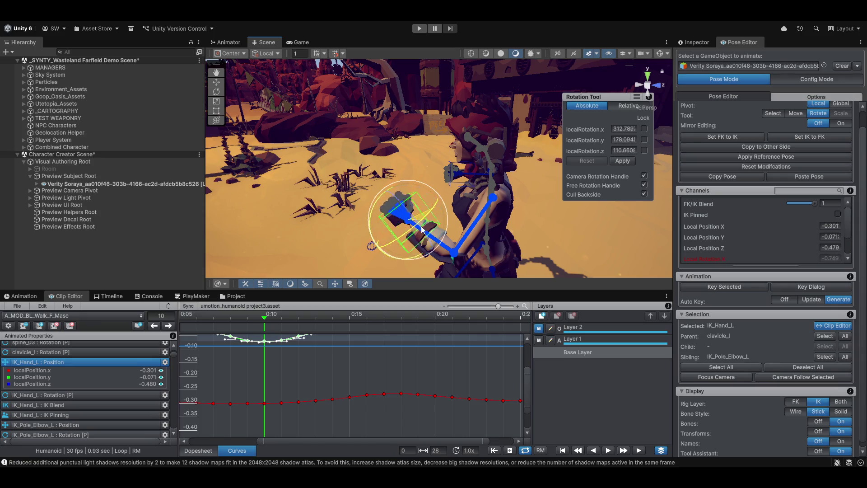
pyautogui.moveTo(426, 226)
pyautogui.mouseDown()
pyautogui.moveTo(434, 214)
pyautogui.moveTo(425, 217)
pyautogui.moveTo(476, 213)
pyautogui.mouseUp()
# - Try moving the IK_Pole_Elbow_L target at frame 10, compare with frame 9 and undo the move
pyautogui.click(490, 188)
pyautogui.press('w')
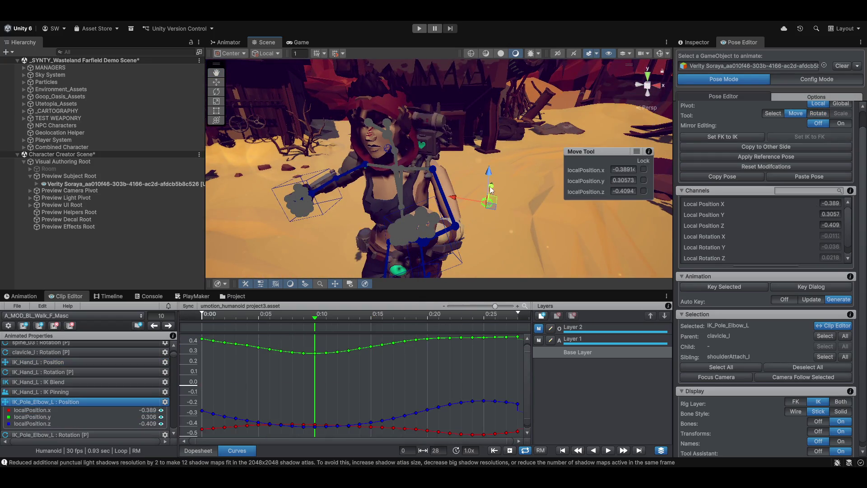
pyautogui.moveTo(490, 172); pyautogui.dragTo(474, 162)
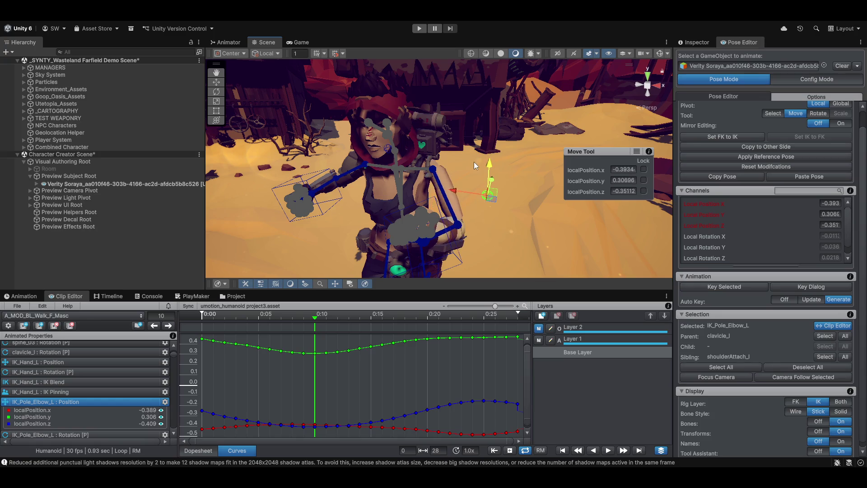
pyautogui.rightClick(485, 146)
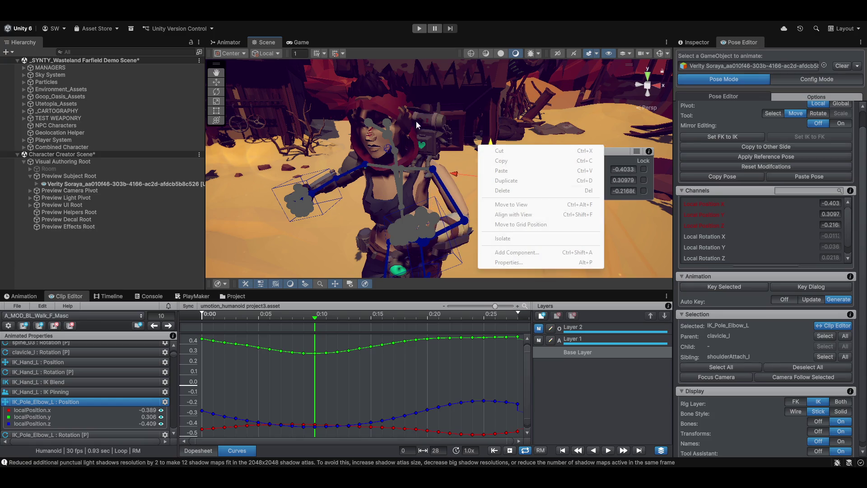
pyautogui.click(471, 115)
pyautogui.moveTo(468, 124)
pyautogui.mouseDown()
pyautogui.moveTo(477, 180)
pyautogui.moveTo(525, 196)
pyautogui.mouseUp()
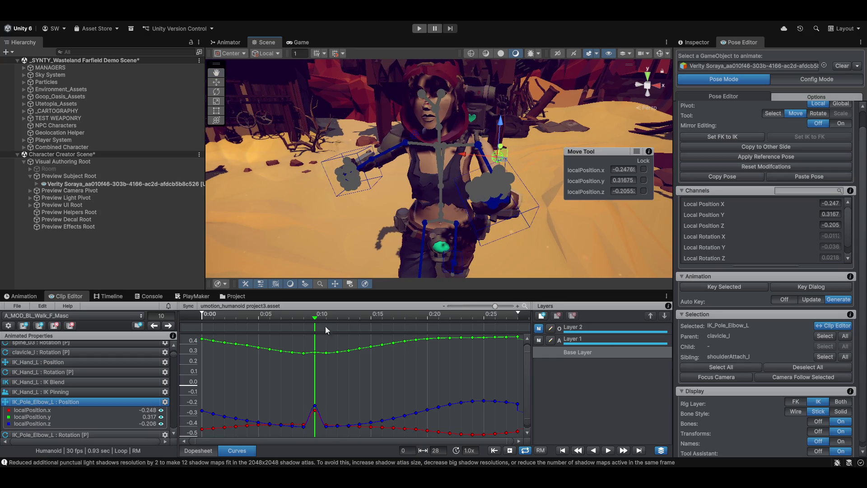
pyautogui.moveTo(313, 317)
pyautogui.mouseDown()
pyautogui.moveTo(273, 324)
pyautogui.moveTo(321, 322)
pyautogui.moveTo(314, 325)
pyautogui.mouseUp()
pyautogui.hotkey('ctrl', 'z')
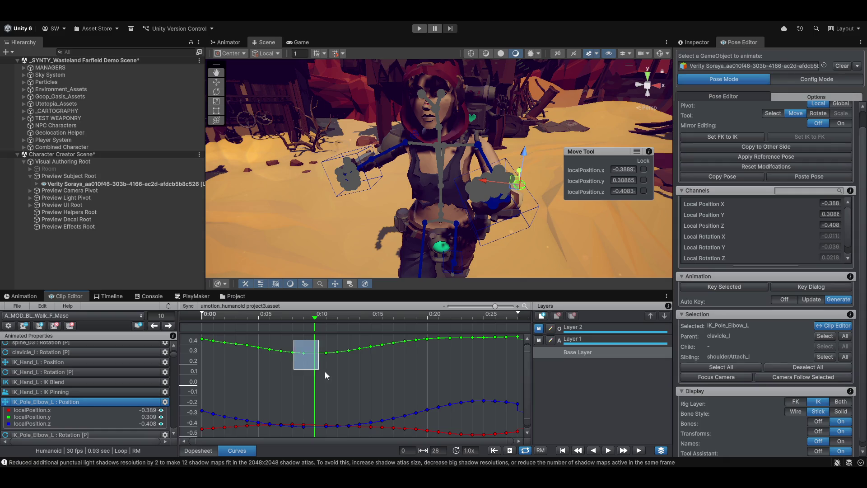
# - Delete the elbow pole's keys around 0:10 and select the left hand IK control
pyautogui.press('Delete')
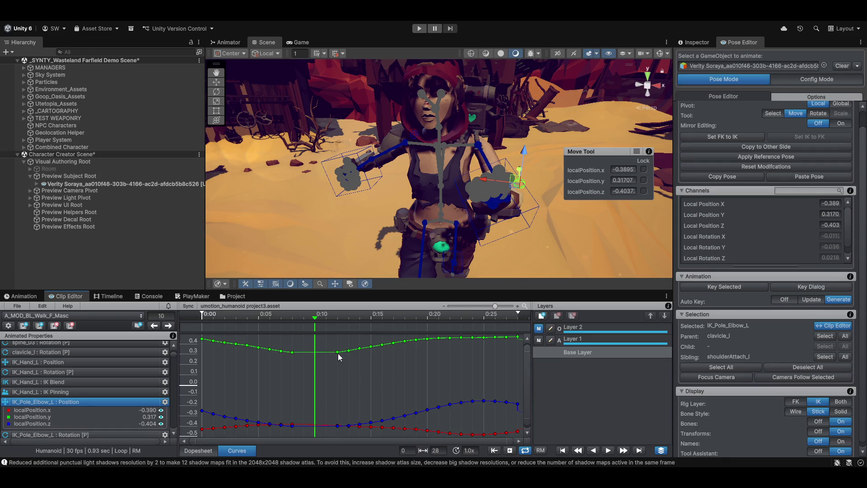
pyautogui.scroll(-2, 339, 353)
pyautogui.click(529, 209)
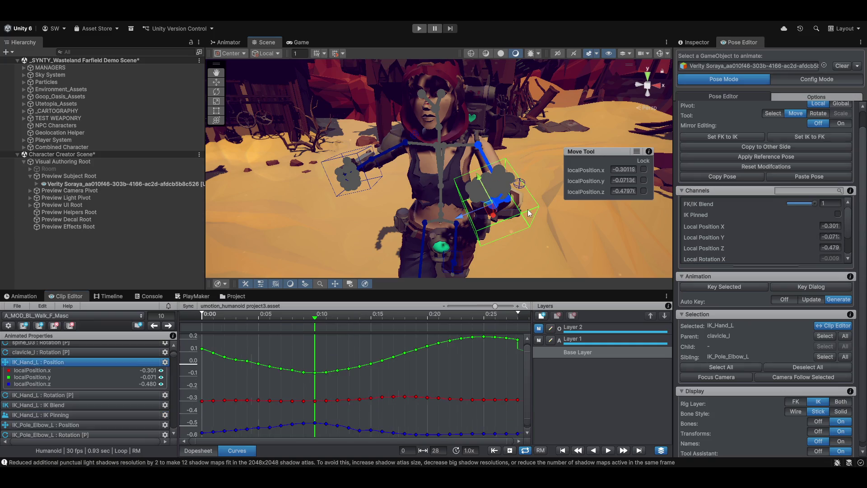
# - Delete the left hand IK position keys at and near 0:10 so the curves bridge the gap
pyautogui.click(283, 371)
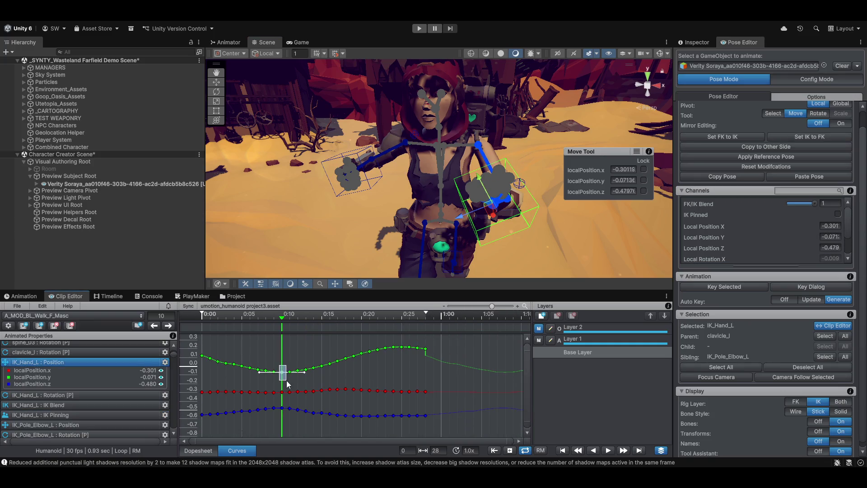
pyautogui.press('Delete')
pyautogui.moveTo(262, 358); pyautogui.dragTo(302, 387)
pyautogui.press('Delete')
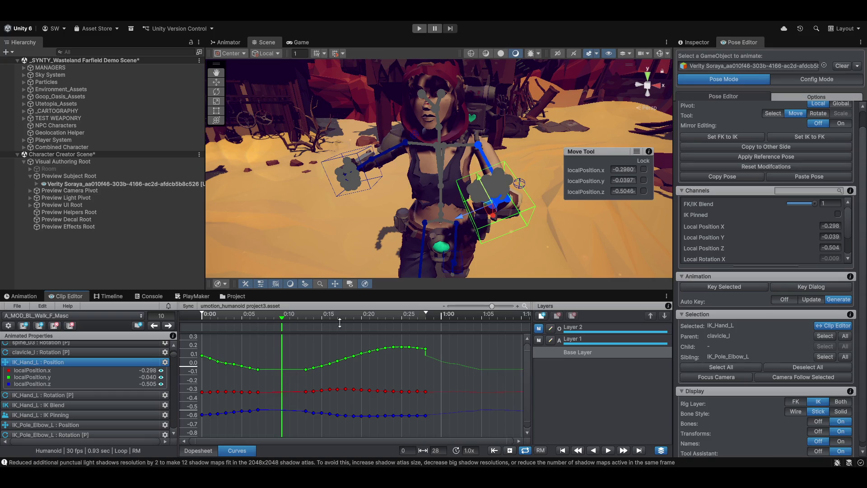
# - Preview the motion around frame 11 and orbit to view the character from above and front-right
pyautogui.moveTo(277, 318); pyautogui.dragTo(283, 340)
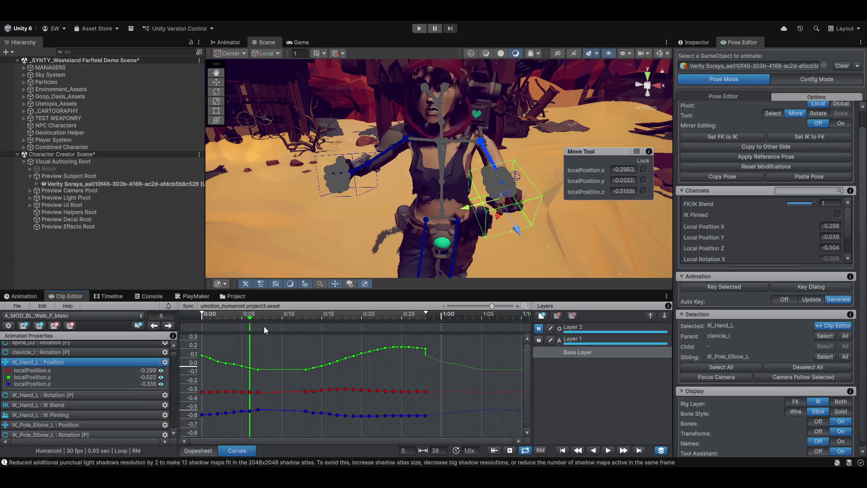
pyautogui.scroll(-3, 297, 376)
pyautogui.scroll(-2, 282, 353)
pyautogui.scroll(-2, 308, 340)
pyautogui.scroll(-2, 400, 341)
pyautogui.moveTo(175, 353); pyautogui.dragTo(164, 326)
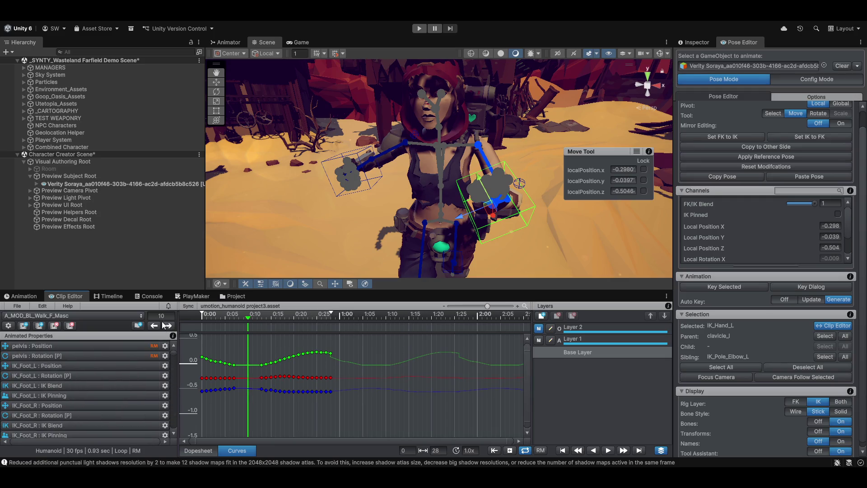
pyautogui.moveTo(475, 181)
pyautogui.mouseDown()
pyautogui.moveTo(476, 230)
pyautogui.moveTo(490, 193)
pyautogui.mouseUp()
pyautogui.moveTo(451, 221); pyautogui.dragTo(367, 250)
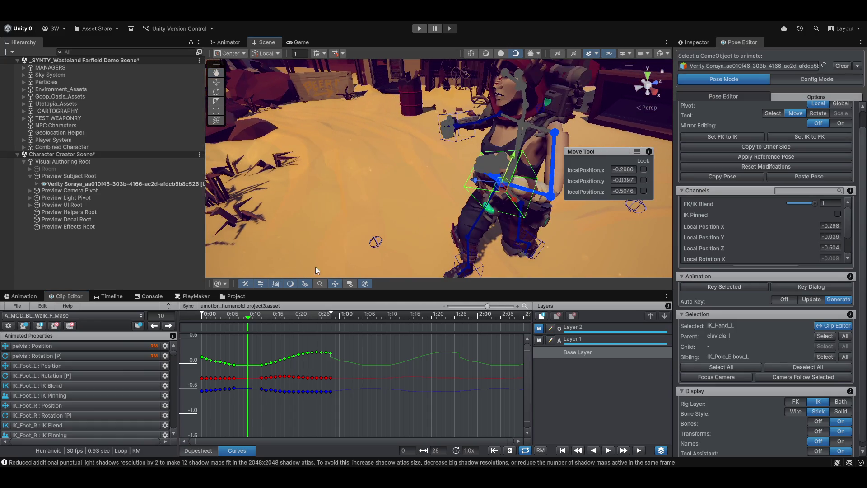
# - Scrub to frame 2 and bring up the animation clip list
pyautogui.moveTo(248, 316)
pyautogui.mouseDown()
pyautogui.moveTo(203, 327)
pyautogui.moveTo(243, 338)
pyautogui.mouseUp()
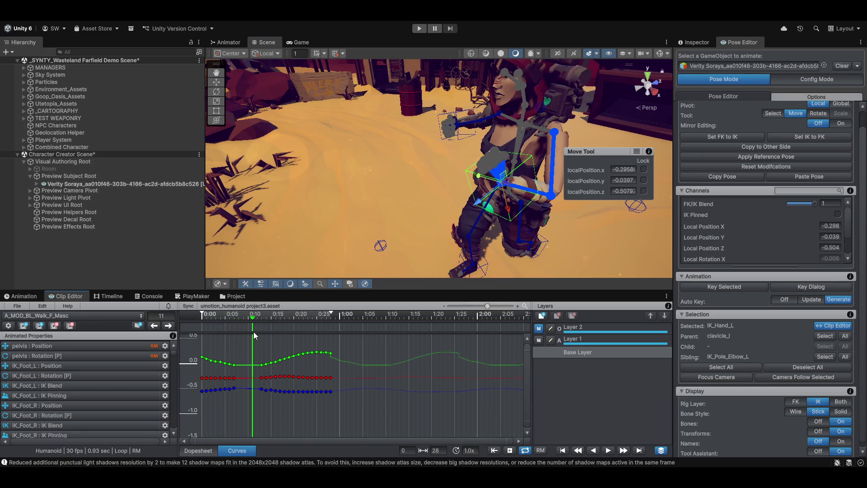
pyautogui.click(45, 316)
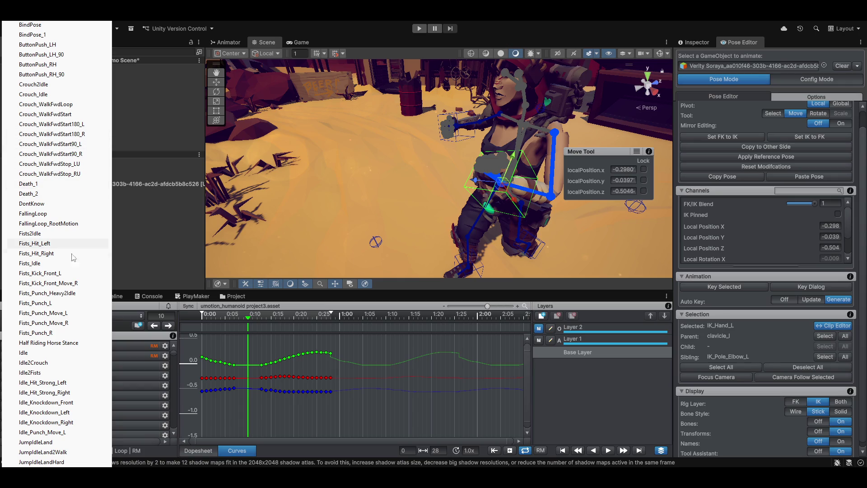
pyautogui.scroll(-3, 57, 244)
pyautogui.scroll(-4, 57, 244)
pyautogui.scroll(-4, 56, 244)
pyautogui.scroll(-4, 57, 244)
pyautogui.scroll(-2, 56, 244)
pyautogui.scroll(-2, 57, 244)
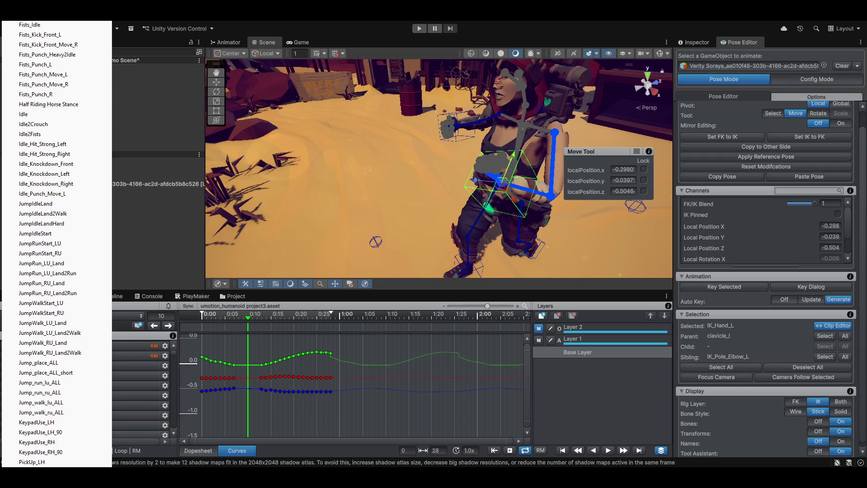
pyautogui.scroll(-2, 56, 244)
pyautogui.scroll(-2, 56, 244)
pyautogui.scroll(-4, 56, 244)
pyautogui.scroll(-5, 56, 245)
pyautogui.scroll(-3, 56, 245)
pyautogui.scroll(-4, 56, 244)
pyautogui.scroll(-4, 57, 244)
pyautogui.scroll(-4, 56, 244)
pyautogui.scroll(-1, 56, 244)
pyautogui.scroll(-1, 56, 244)
pyautogui.scroll(-2, 56, 244)
pyautogui.scroll(-2, 56, 244)
pyautogui.scroll(-5, 56, 244)
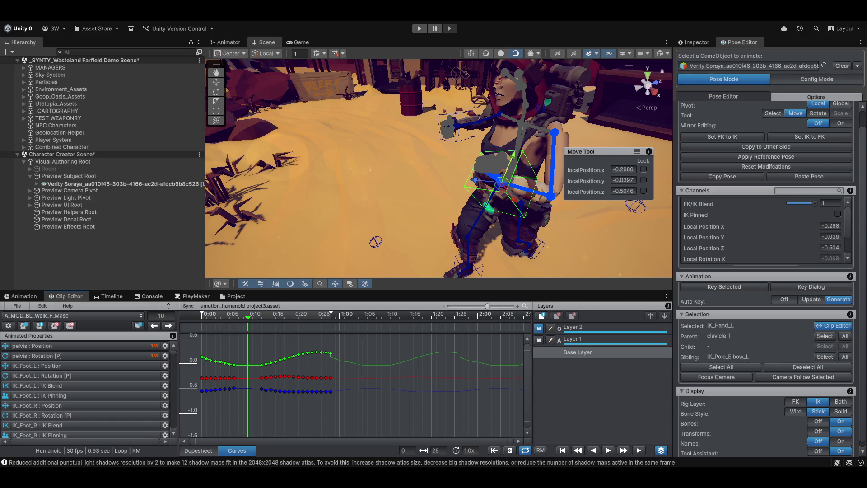
# - Rotate the hand with the view orbited closer, then scrub the walk clip to frame 11 and list the clips
pyautogui.moveTo(377, 162)
pyautogui.mouseDown()
pyautogui.moveTo(426, 178)
pyautogui.moveTo(557, 173)
pyautogui.moveTo(495, 183)
pyautogui.moveTo(530, 199)
pyautogui.mouseUp()
pyautogui.press('e')
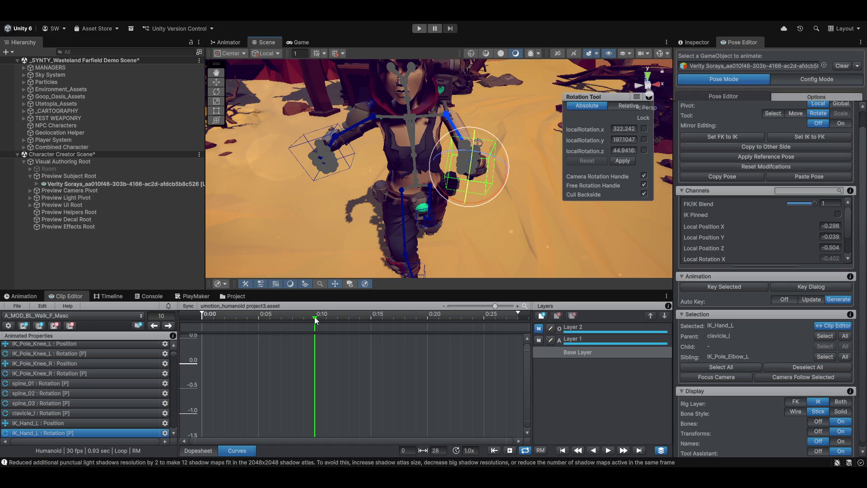
pyautogui.moveTo(315, 319); pyautogui.dragTo(327, 330)
pyautogui.click(327, 330)
pyautogui.click(332, 331)
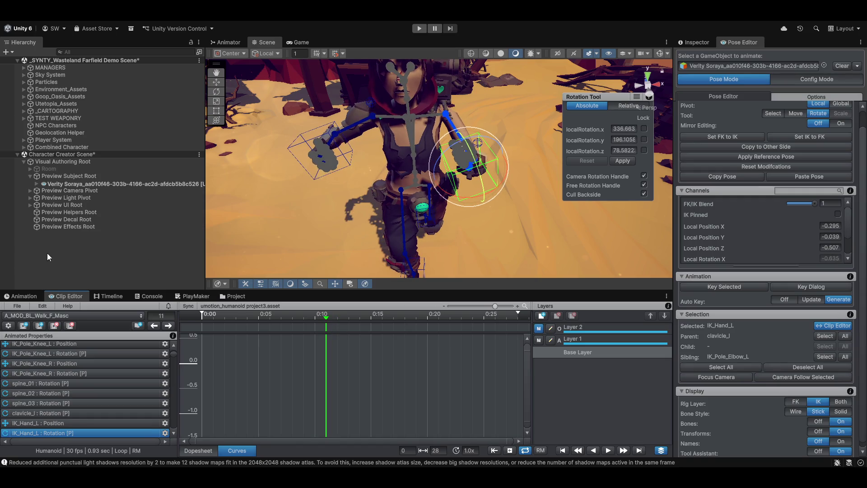
pyautogui.click(40, 325)
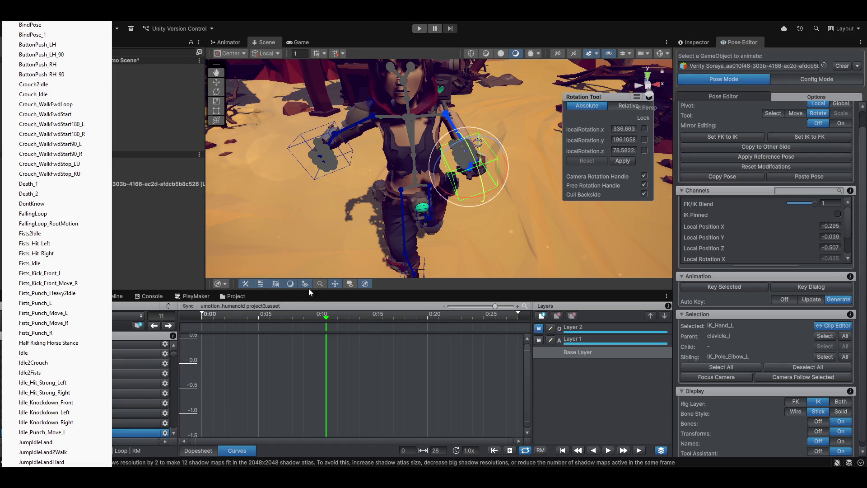
# - Delete the current walk clip and confirm, leaving BindPose as the current clip
pyautogui.click(308, 300)
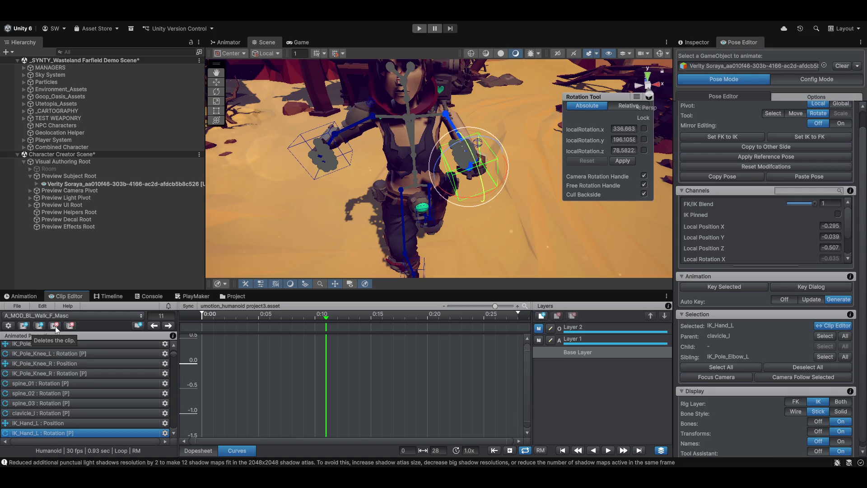
pyautogui.click(56, 327)
pyautogui.click(448, 256)
pyautogui.click(13, 325)
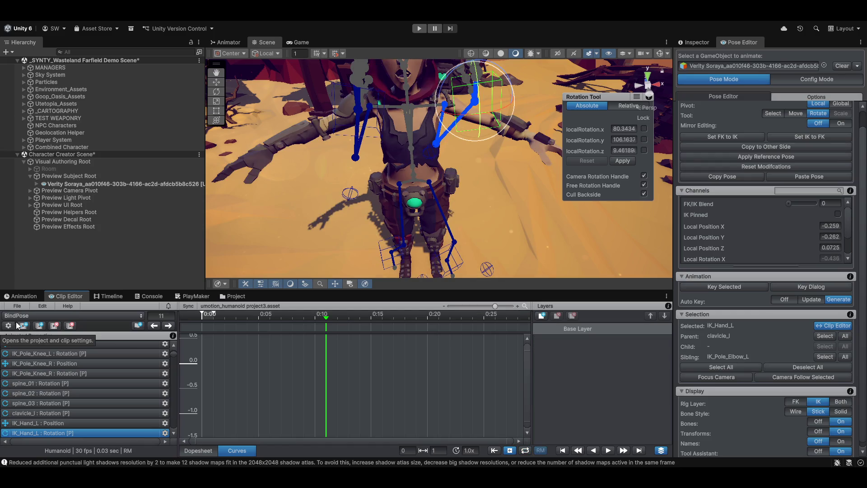
# - Check the remaining animation clips in the clip list without switching
pyautogui.click(31, 316)
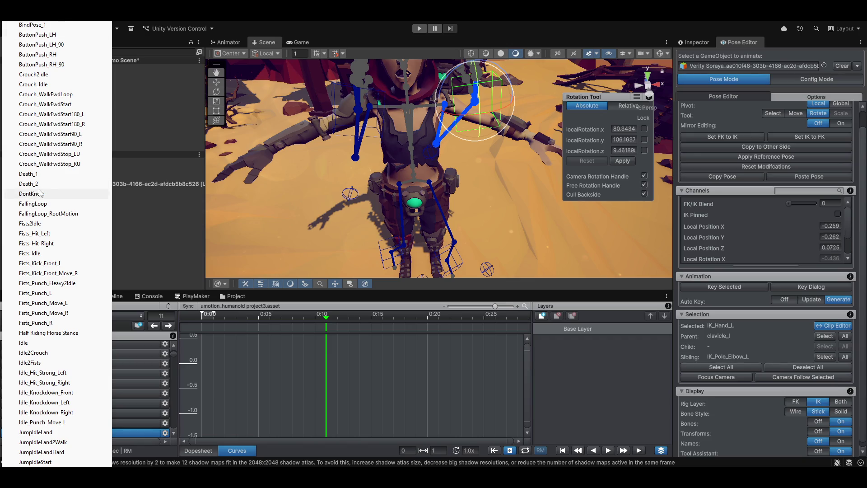
pyautogui.click(134, 327)
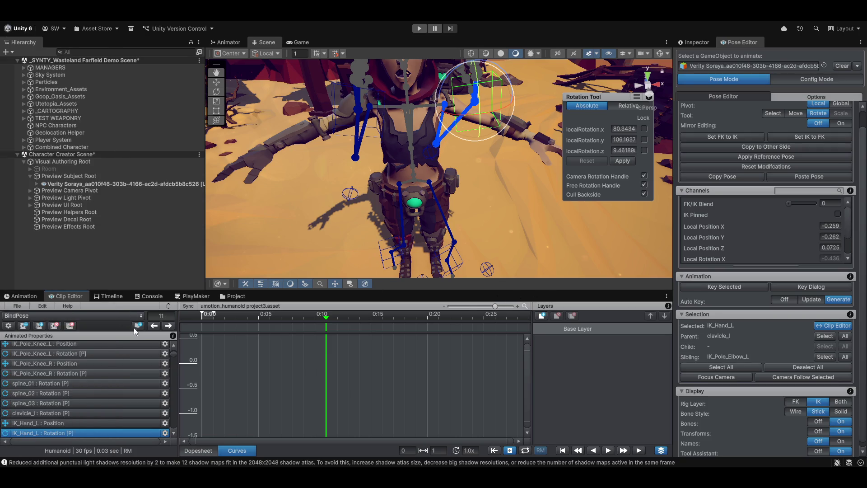
# - Add a new clip, re-enter its name as 'Fight Pose' and confirm
pyautogui.click(26, 326)
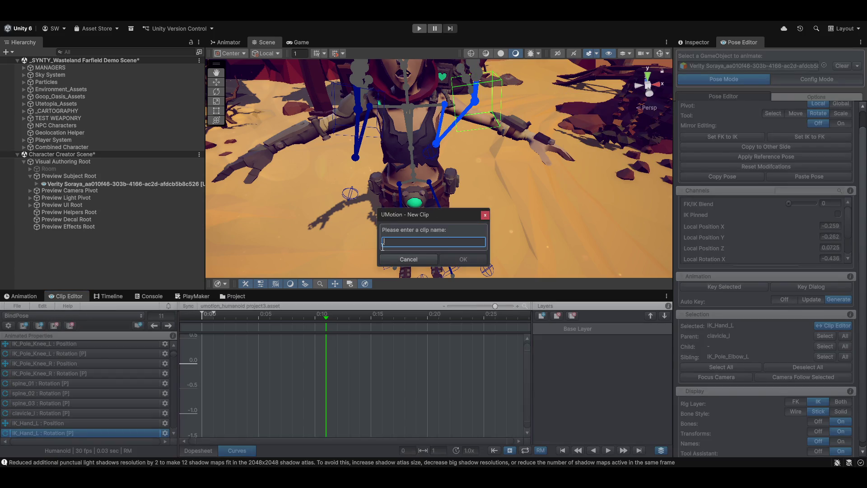
pyautogui.write('fIGHT pOSE')
pyautogui.hotkey('ctrl', 'a')
pyautogui.press('BackSpace')
pyautogui.write('Fight Pose')
pyautogui.press('Return')
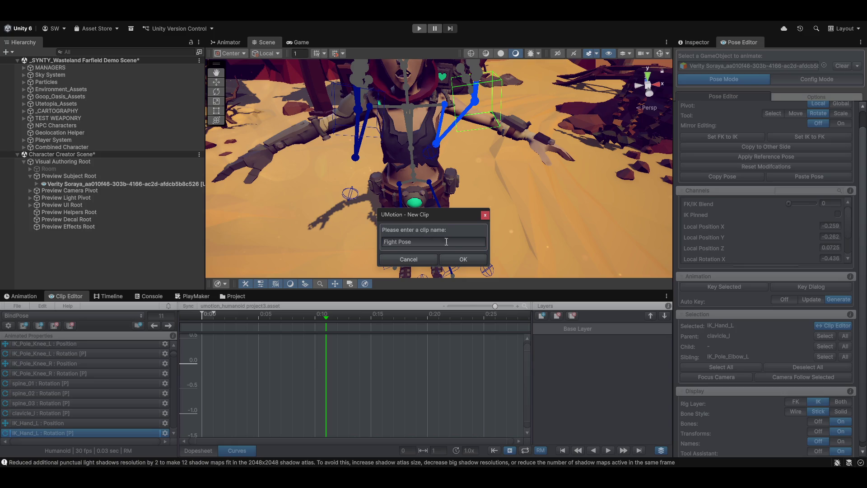
pyautogui.click(458, 260)
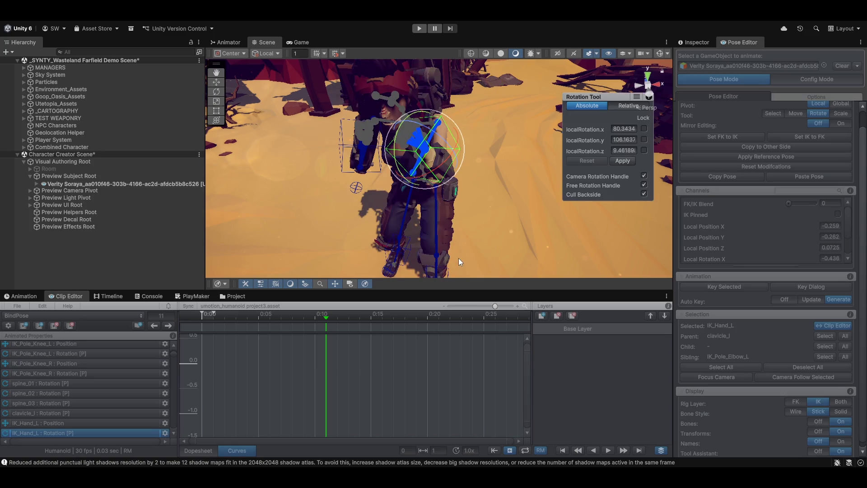
# - Key the character's current pose into Fight Pose and orbit to a framed side view
pyautogui.rightClick(350, 187)
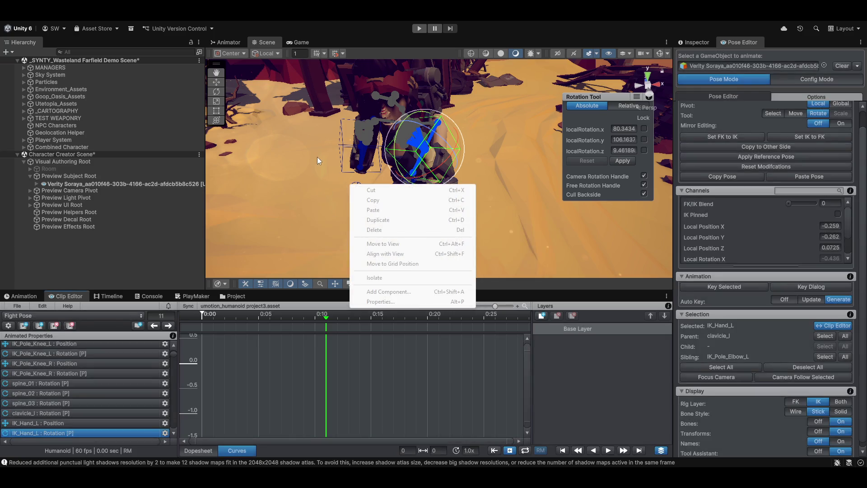
pyautogui.click(619, 161)
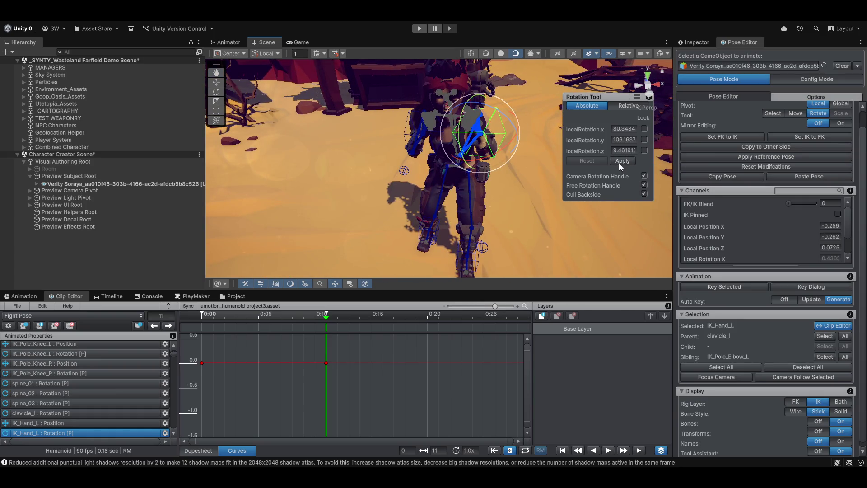
pyautogui.moveTo(556, 170); pyautogui.dragTo(503, 182)
pyautogui.press('f')
pyautogui.moveTo(520, 159)
pyautogui.mouseDown()
pyautogui.moveTo(437, 195)
pyautogui.moveTo(469, 207)
pyautogui.mouseUp()
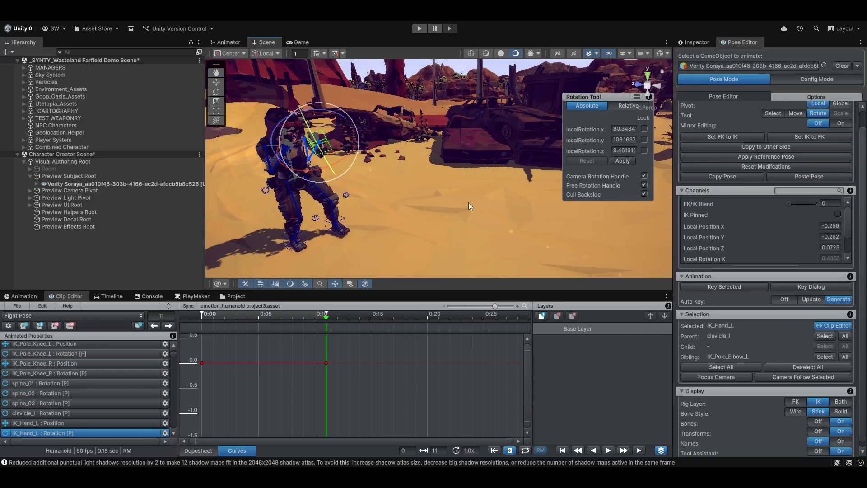
# - Return the playhead to frame 0, show the keys as a dopesheet and begin a new layer
pyautogui.moveTo(324, 319); pyautogui.dragTo(61, 345)
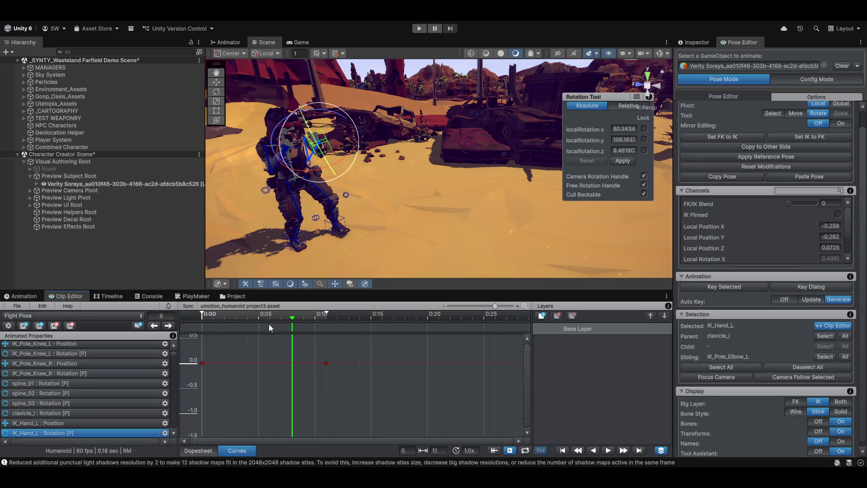
pyautogui.scroll(-5, 62, 346)
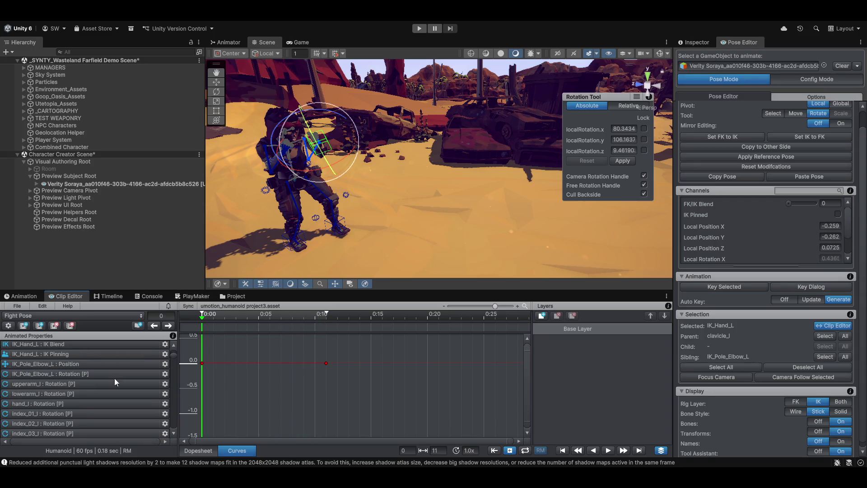
pyautogui.click(199, 450)
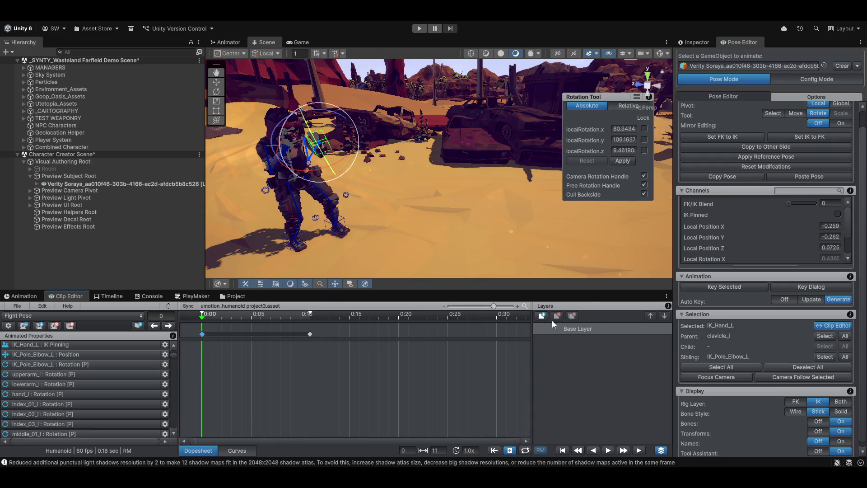
pyautogui.click(536, 312)
pyautogui.write('Walk')
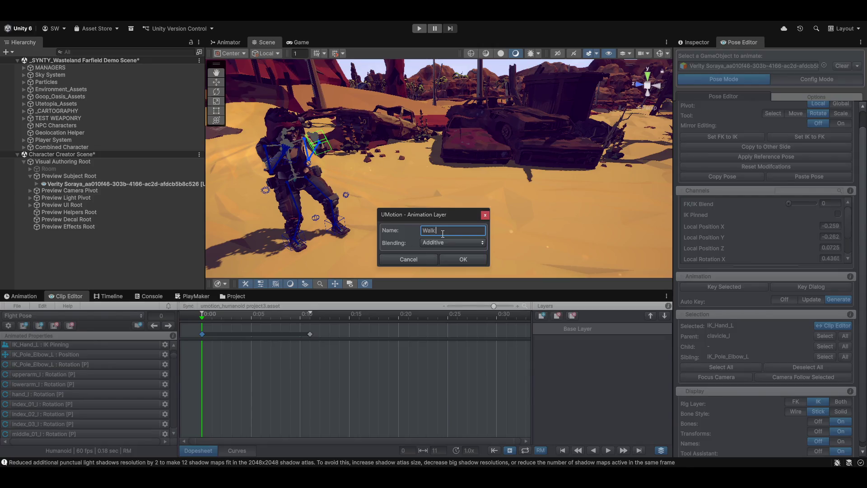
pyautogui.write(' Cycle')
# - Confirm the additive layer named 'Walk Cycle' on the Fight Pose clip
pyautogui.press('Return')
pyautogui.click(458, 260)
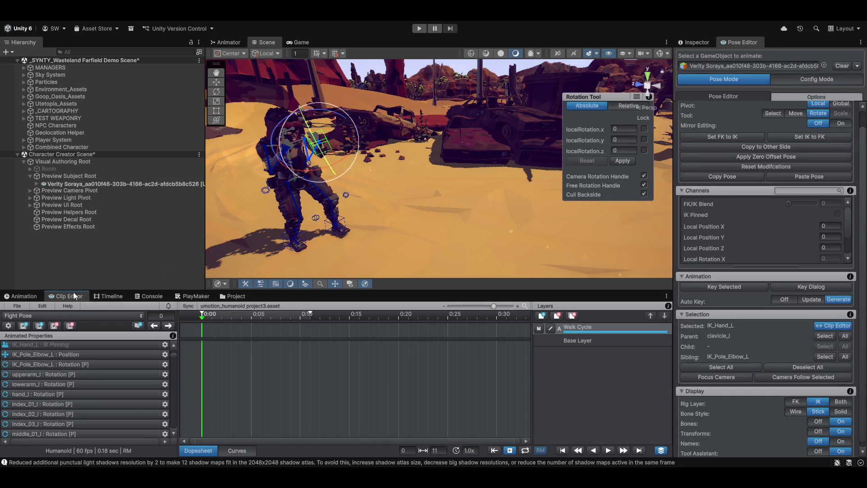
pyautogui.scroll(3, 49, 354)
pyautogui.scroll(2, 74, 369)
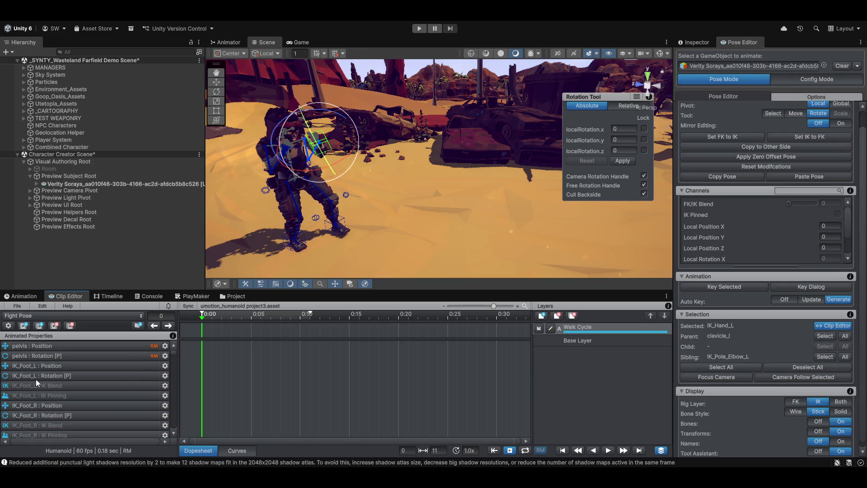
# - Select the pelvis, then both foot IK handles together
pyautogui.click(62, 346)
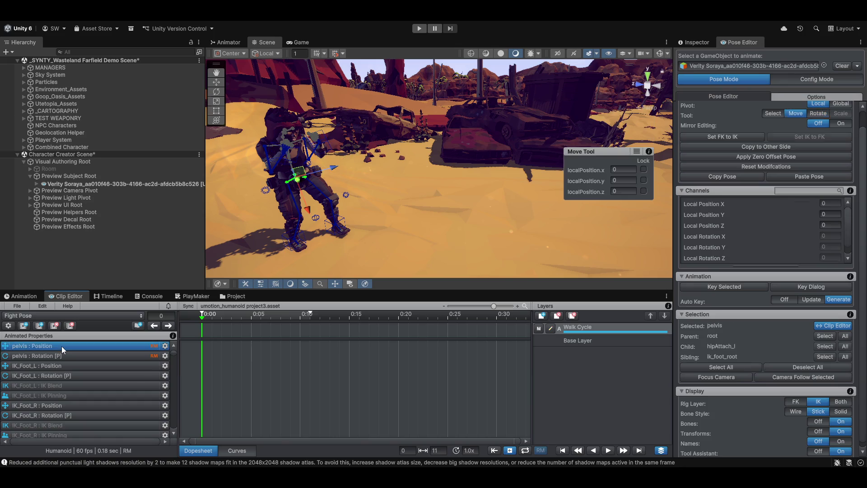
pyautogui.click(336, 228)
pyautogui.keyDown('shift'); pyautogui.click(290, 241); pyautogui.keyUp('shift')
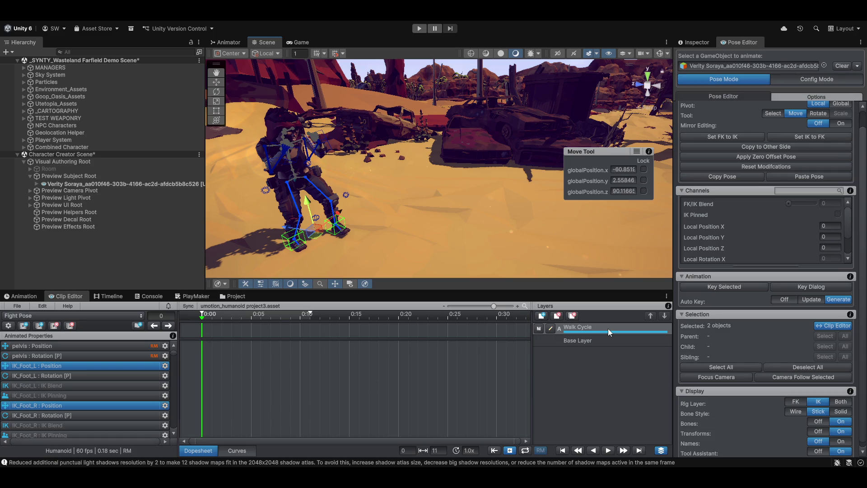
# - Switch to the Fists_Punch_Move_R clip and reopen the clip list
pyautogui.click(82, 318)
pyautogui.click(83, 318)
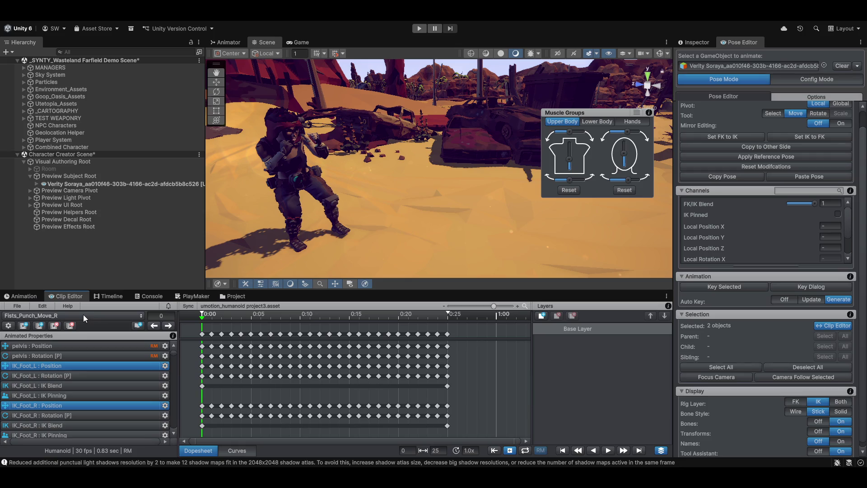
pyautogui.click(81, 313)
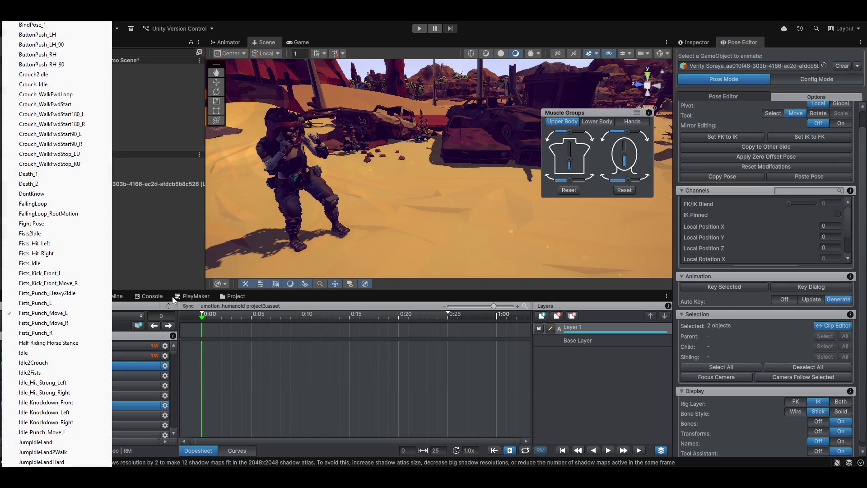
# - Make Fists_Punch_Move_L current and start Import Clip from the Clip Editor File menu
pyautogui.click(339, 292)
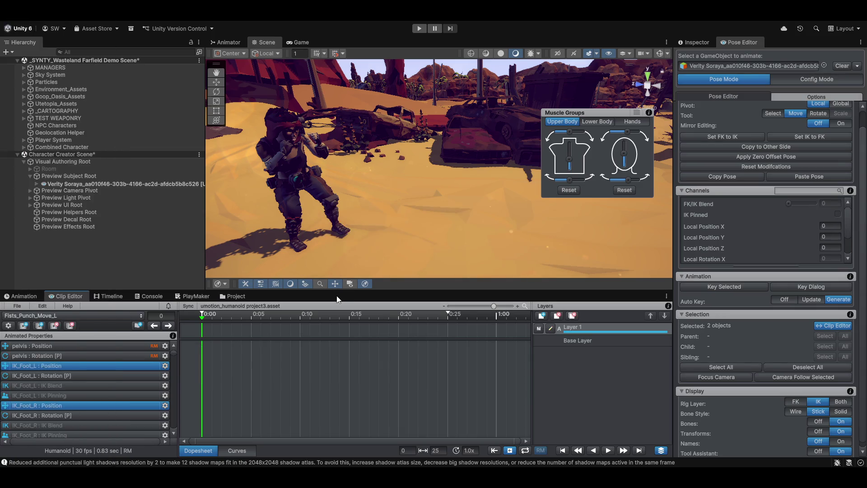
pyautogui.click(17, 306)
pyautogui.click(38, 374)
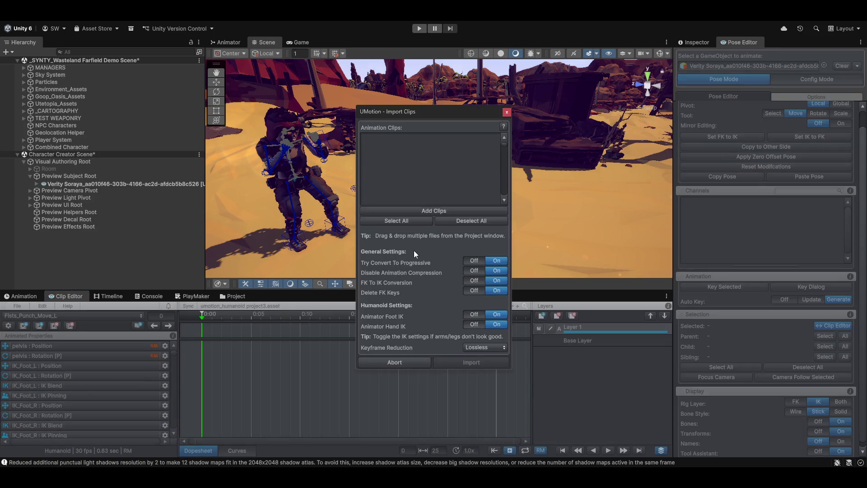
# - Add A_MOD_BL_Walk_FwdStrafeF_Masc to the import list and import it
pyautogui.click(426, 209)
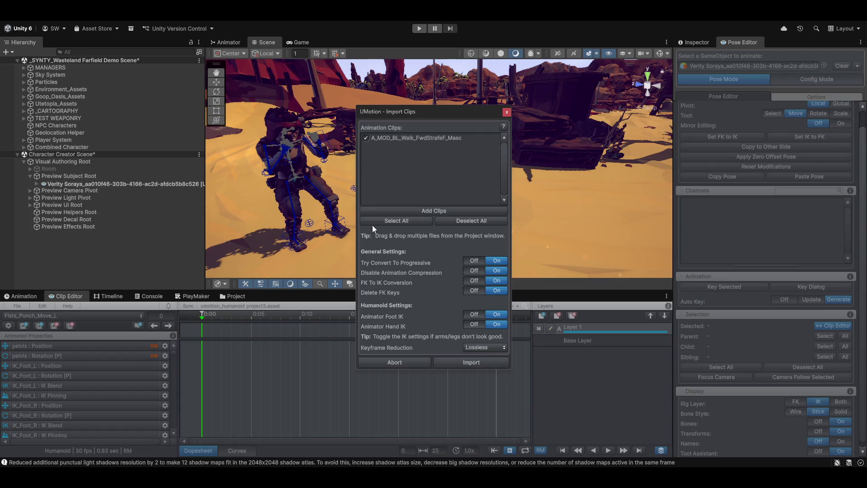
pyautogui.click(480, 362)
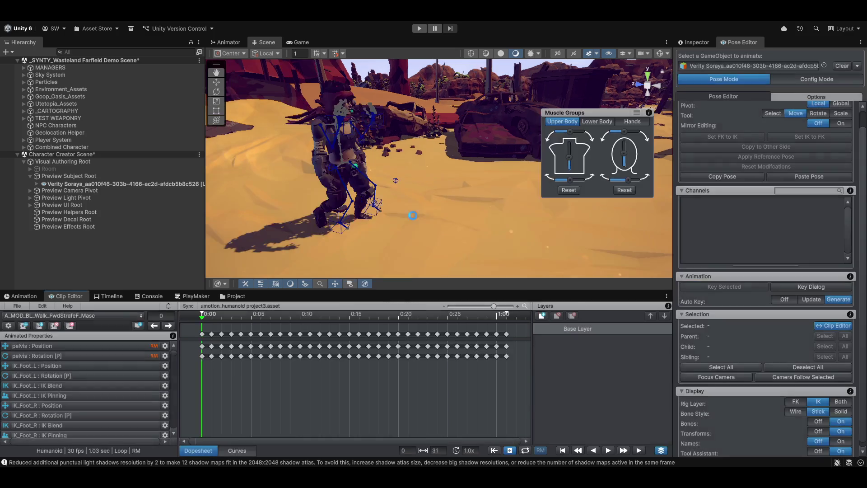
# - Close the import report, play the imported walk, and list the clips with Fists_Punch_L current
pyautogui.click(516, 183)
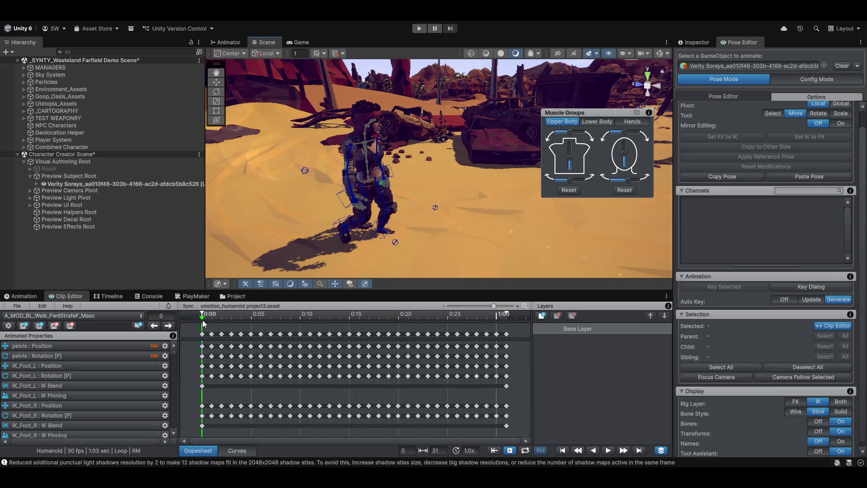
pyautogui.moveTo(200, 317); pyautogui.dragTo(203, 318)
pyautogui.click(111, 315)
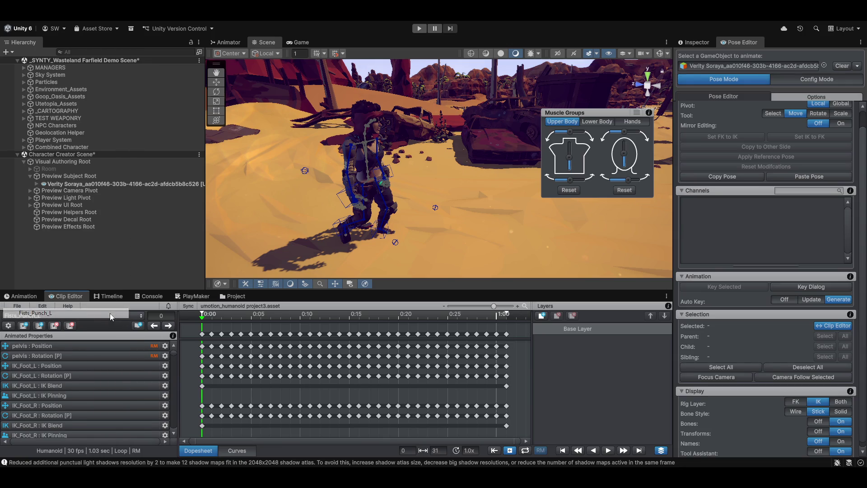
pyautogui.click(39, 316)
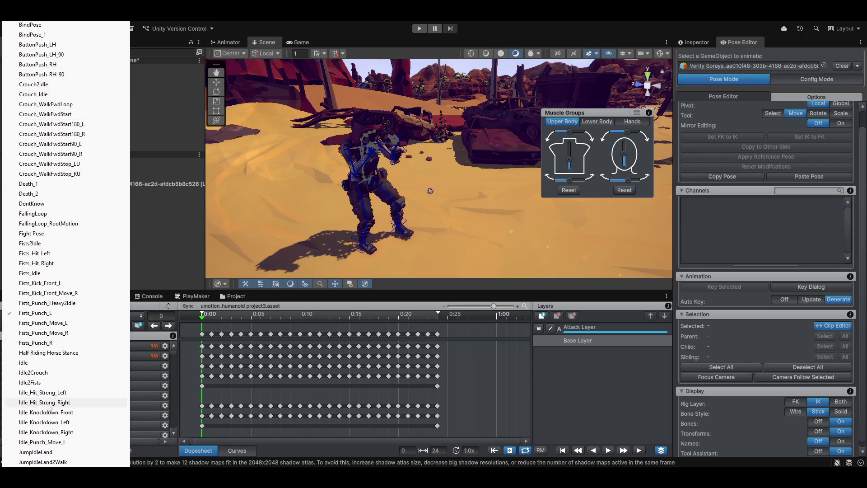
pyautogui.scroll(-1, 51, 244)
pyautogui.scroll(-3, 50, 243)
pyautogui.scroll(-4, 51, 244)
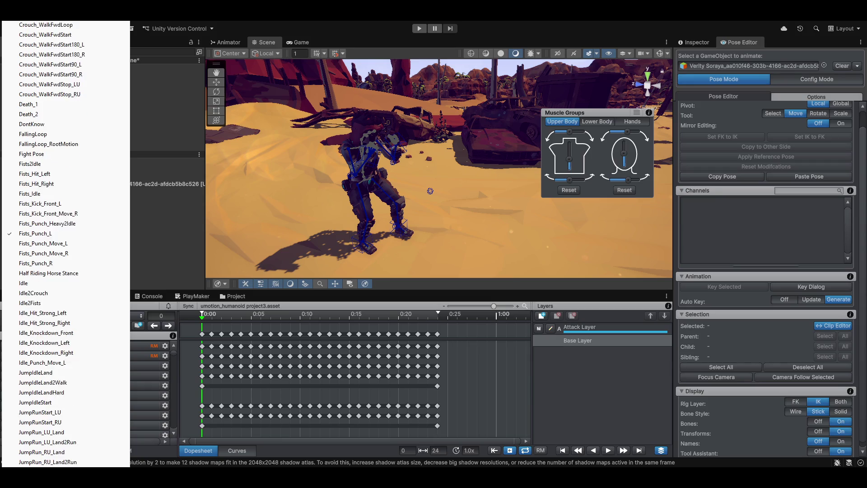
pyautogui.scroll(-4, 51, 244)
pyautogui.scroll(-4, 51, 244)
pyautogui.scroll(-4, 50, 244)
pyautogui.scroll(-5, 51, 244)
pyautogui.scroll(-4, 51, 244)
pyautogui.scroll(-5, 51, 245)
pyautogui.scroll(-4, 51, 244)
pyautogui.scroll(-5, 50, 244)
pyautogui.scroll(-2, 50, 244)
pyautogui.scroll(-2, 51, 245)
pyautogui.scroll(-2, 51, 244)
pyautogui.scroll(-3, 51, 244)
pyautogui.scroll(-2, 51, 244)
pyautogui.scroll(-2, 51, 244)
pyautogui.scroll(-1, 51, 244)
pyautogui.scroll(-1, 51, 244)
pyautogui.scroll(-1, 51, 244)
pyautogui.scroll(-1, 51, 243)
pyautogui.scroll(-1, 51, 244)
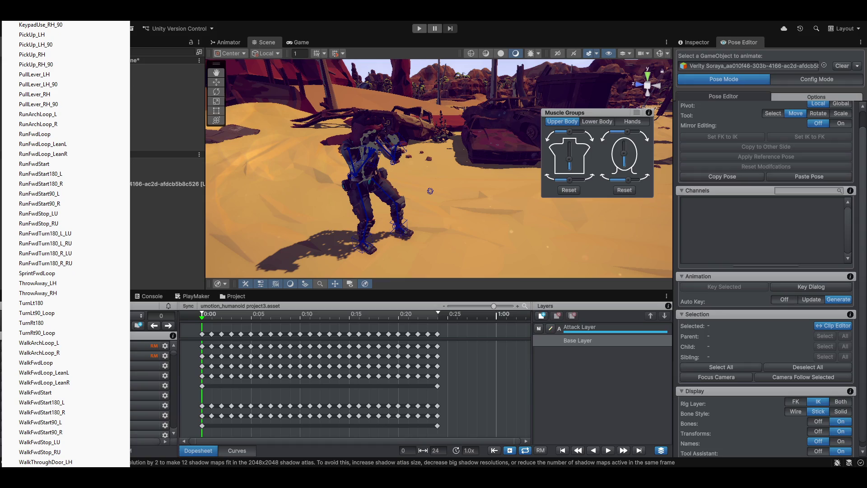
pyautogui.scroll(2, 50, 244)
pyautogui.scroll(4, 50, 244)
pyautogui.scroll(4, 50, 245)
pyautogui.scroll(4, 51, 245)
pyautogui.scroll(2, 51, 244)
pyautogui.scroll(2, 51, 244)
pyautogui.scroll(1, 52, 245)
pyautogui.scroll(3, 50, 244)
pyautogui.scroll(4, 51, 244)
pyautogui.scroll(4, 50, 244)
pyautogui.scroll(4, 51, 245)
pyautogui.scroll(4, 50, 244)
pyautogui.scroll(5, 51, 245)
pyautogui.scroll(4, 51, 244)
pyautogui.scroll(5, 51, 244)
pyautogui.scroll(5, 51, 243)
pyautogui.scroll(4, 51, 244)
pyautogui.scroll(1, 51, 244)
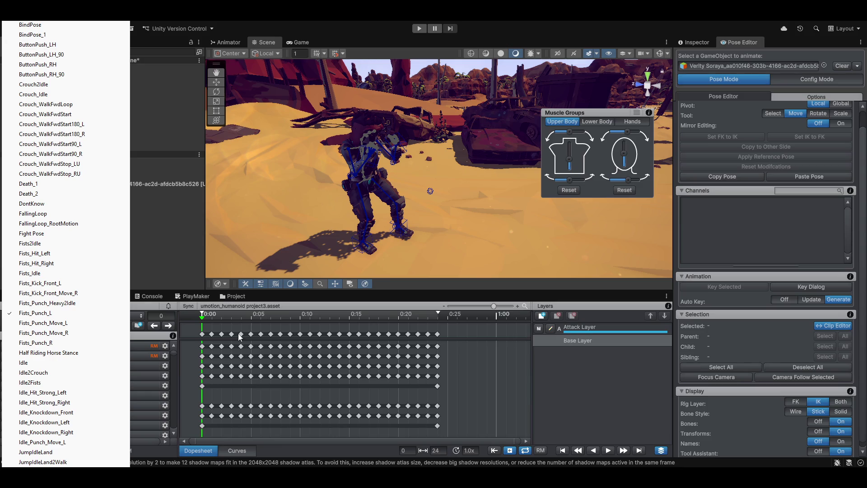
pyautogui.click(181, 316)
# - Glance through the File menu, then add a new clip named 'Attack Pose' and confirm
pyautogui.click(17, 306)
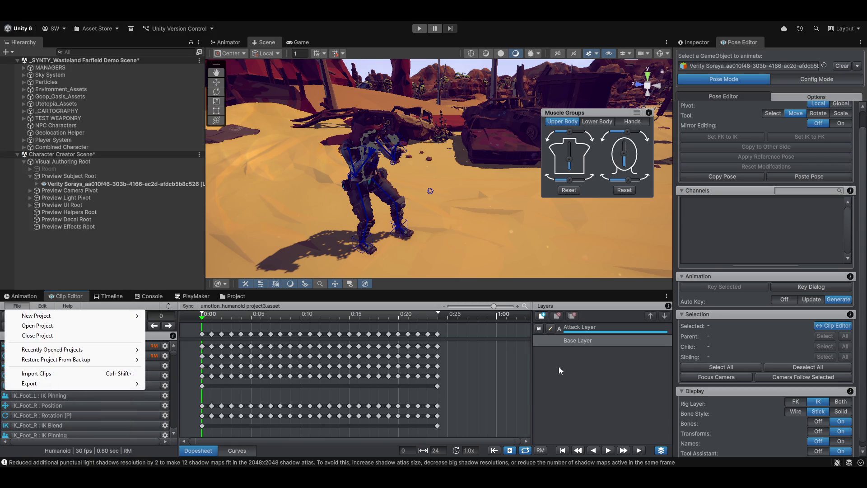
pyautogui.click(176, 341)
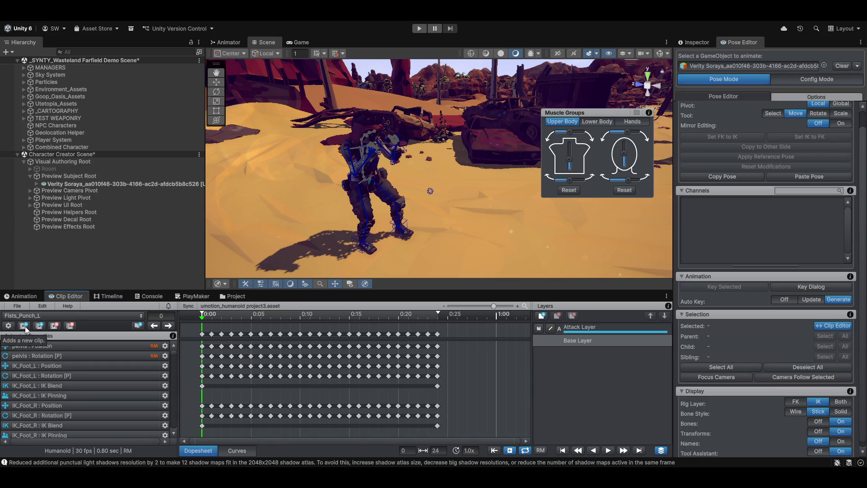
pyautogui.click(25, 326)
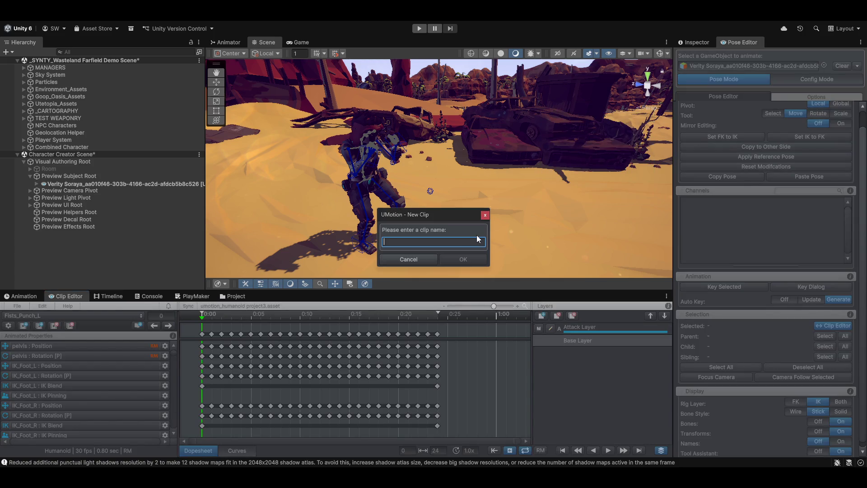
pyautogui.write('Attack Pose')
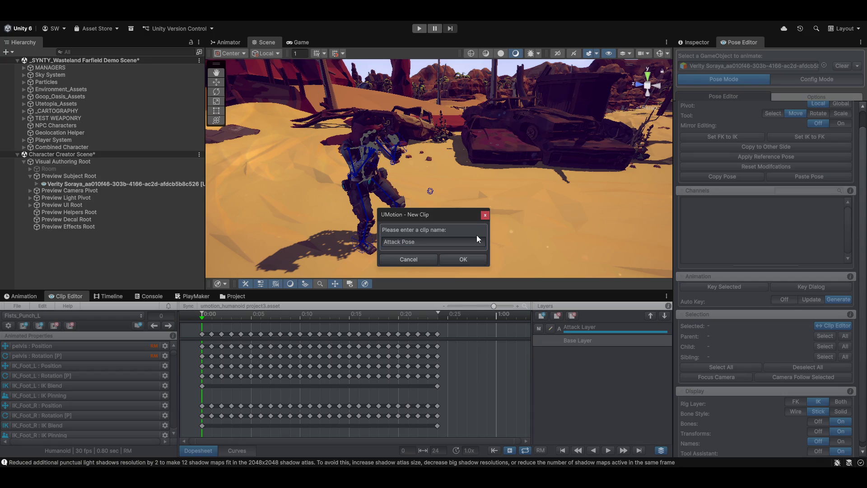
pyautogui.click(463, 262)
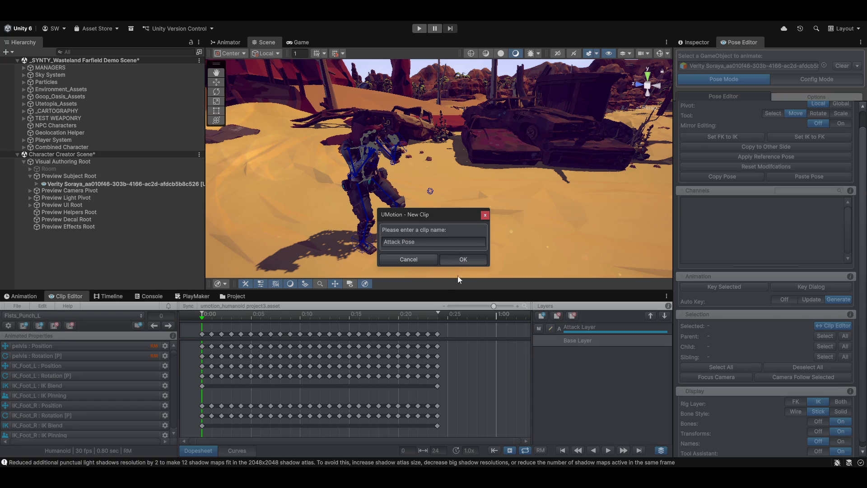
# - Keep Attack Pose current, focus the camera, select every bone and key all properties at frame 0
pyautogui.click(48, 316)
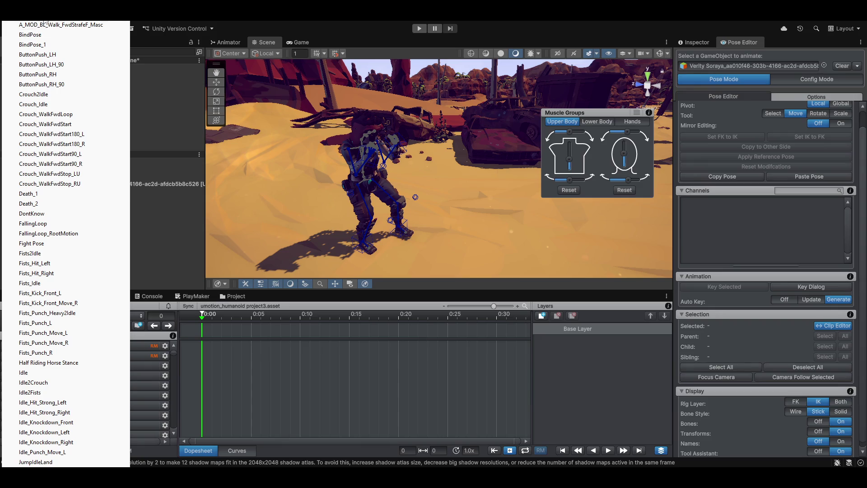
pyautogui.press('Escape')
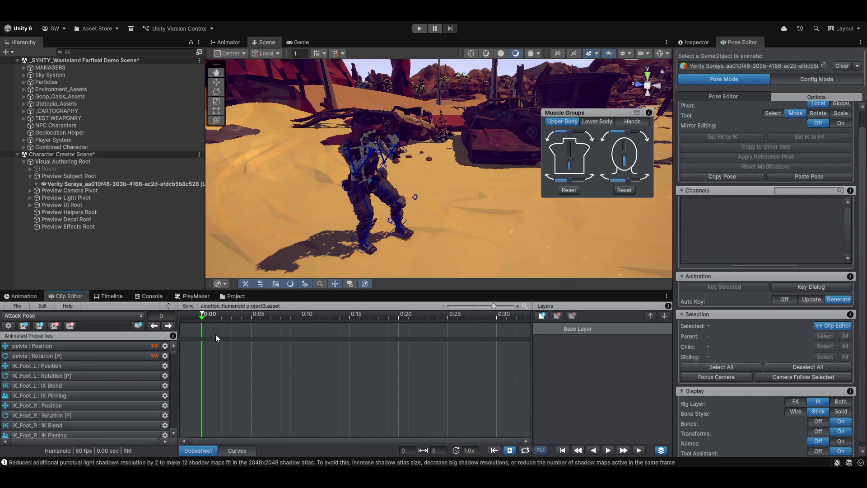
pyautogui.click(726, 377)
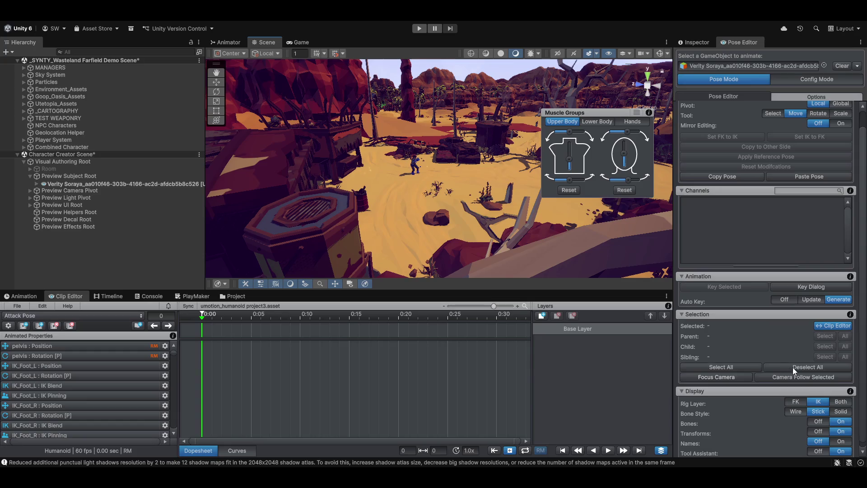
pyautogui.click(752, 366)
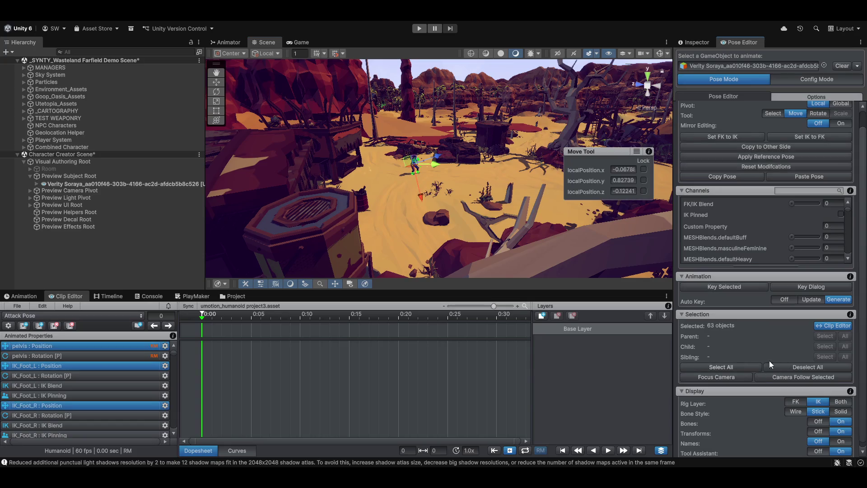
pyautogui.rightClick(730, 286)
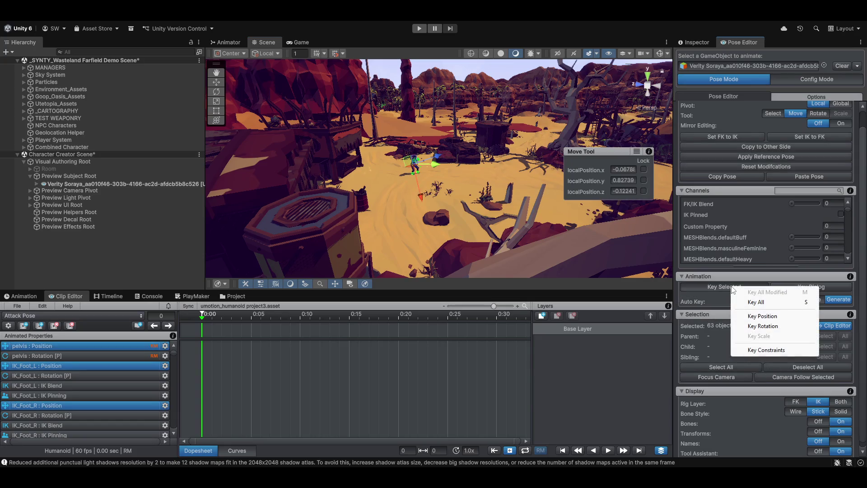
pyautogui.click(761, 305)
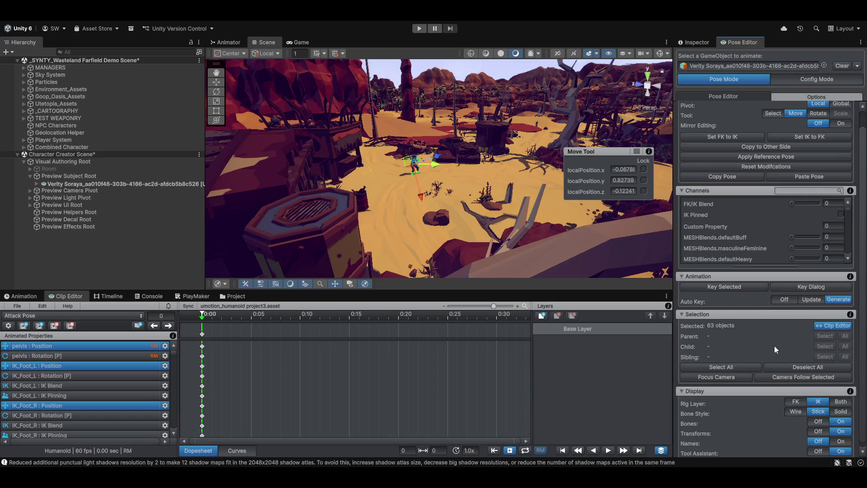
# - Pin the selected bones' IK and set FK/IK Blend to 1, then orbit around the character
pyautogui.click(841, 215)
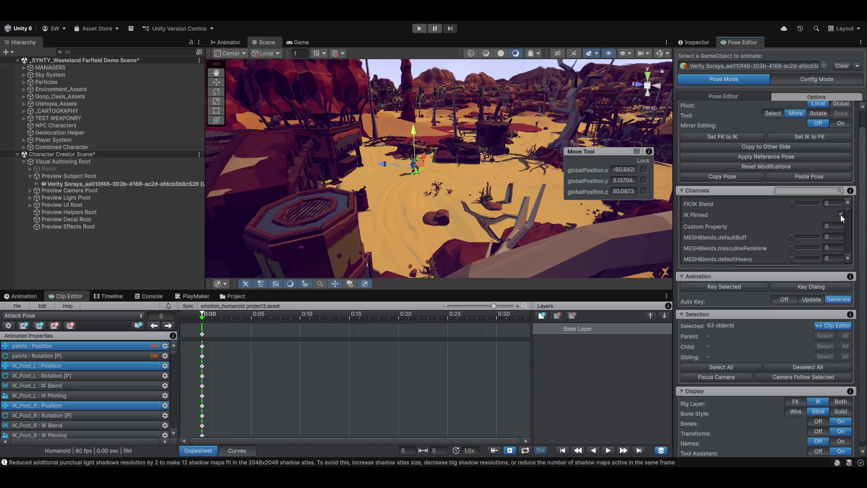
pyautogui.scroll(3, 471, 129)
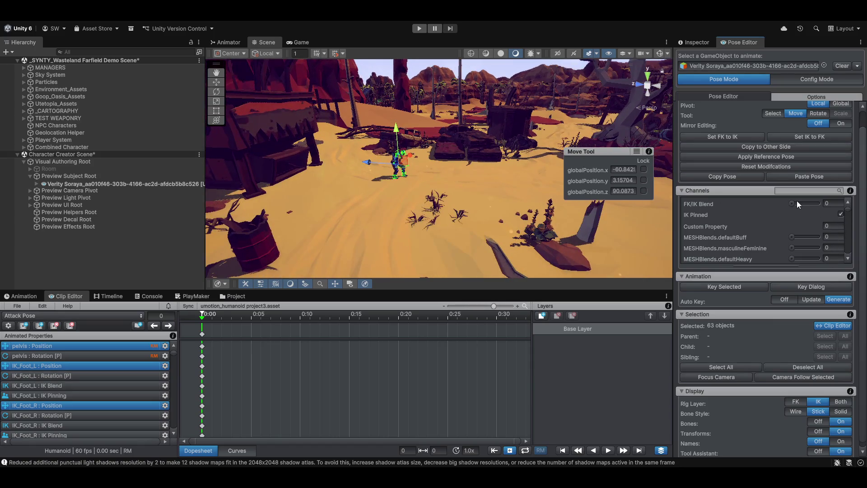
pyautogui.moveTo(792, 203); pyautogui.dragTo(804, 204)
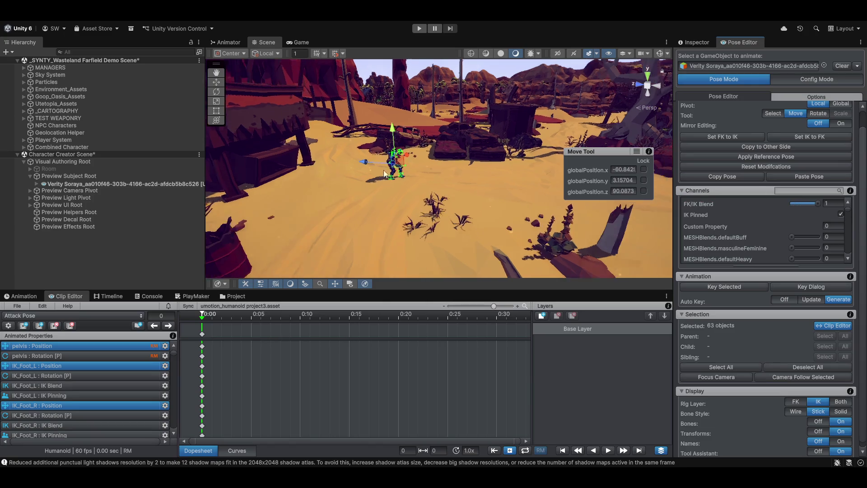
pyautogui.moveTo(532, 195); pyautogui.dragTo(467, 176)
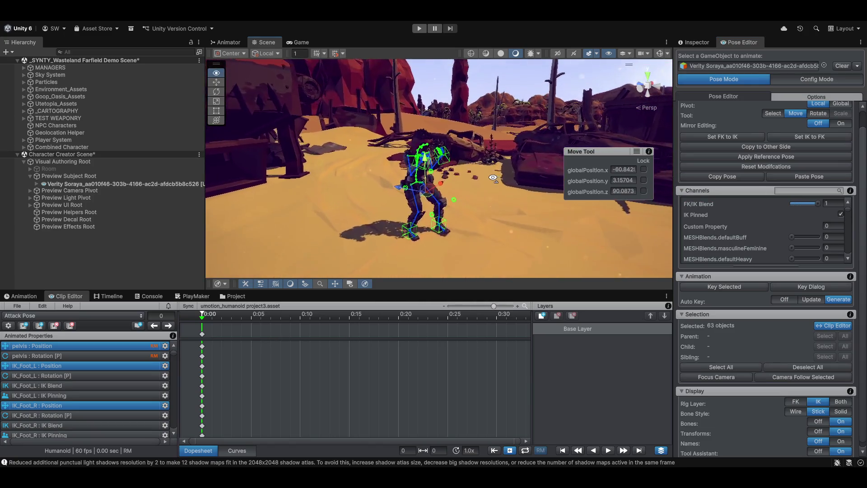
pyautogui.moveTo(467, 177); pyautogui.dragTo(2, 327)
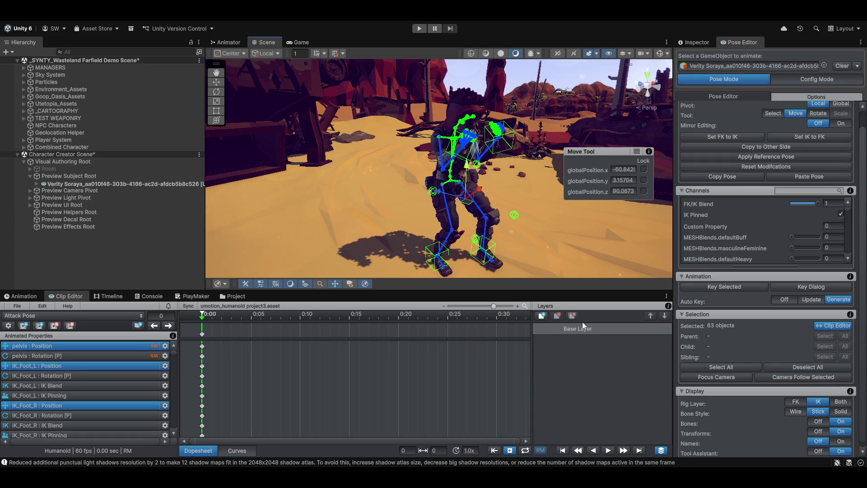
pyautogui.click(24, 317)
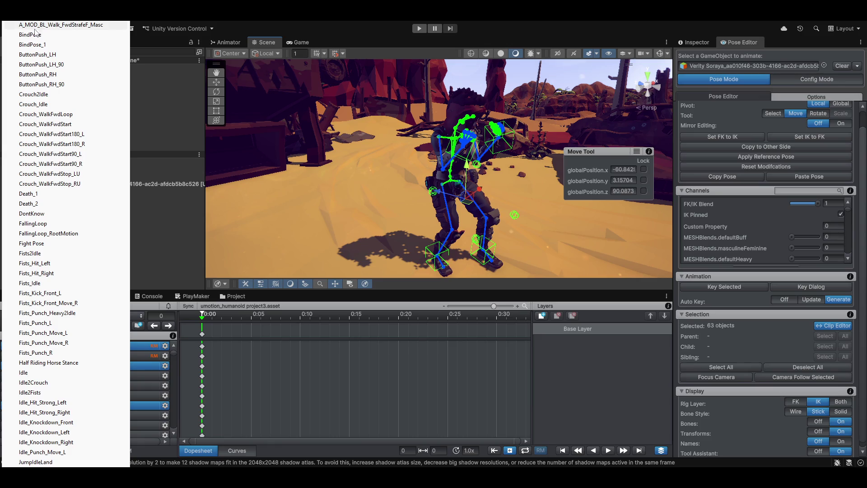
# - In the A_MOD_BL_Walk_FwdStrafeF_Masc clip, scrub the cycle and copy all of its keys
pyautogui.click(38, 26)
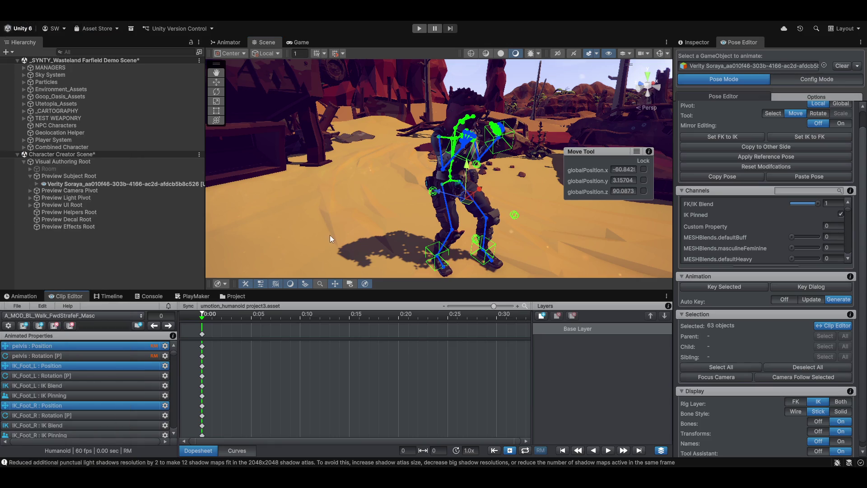
pyautogui.click(209, 318)
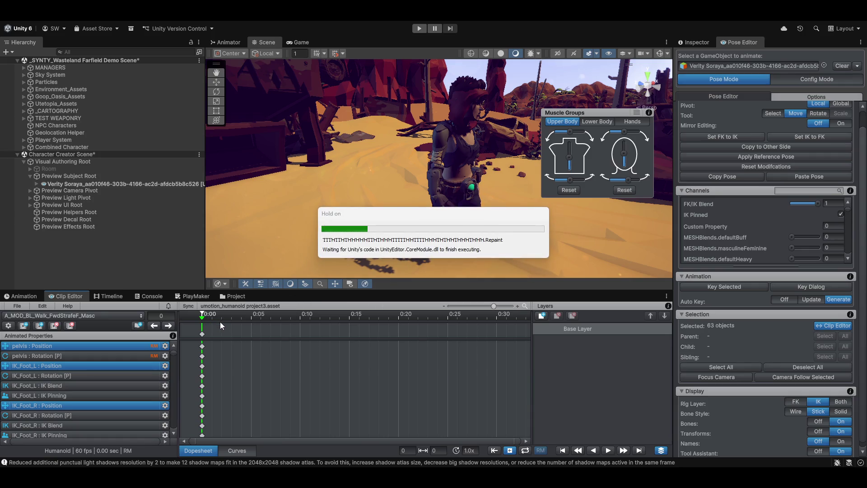
pyautogui.click(222, 319)
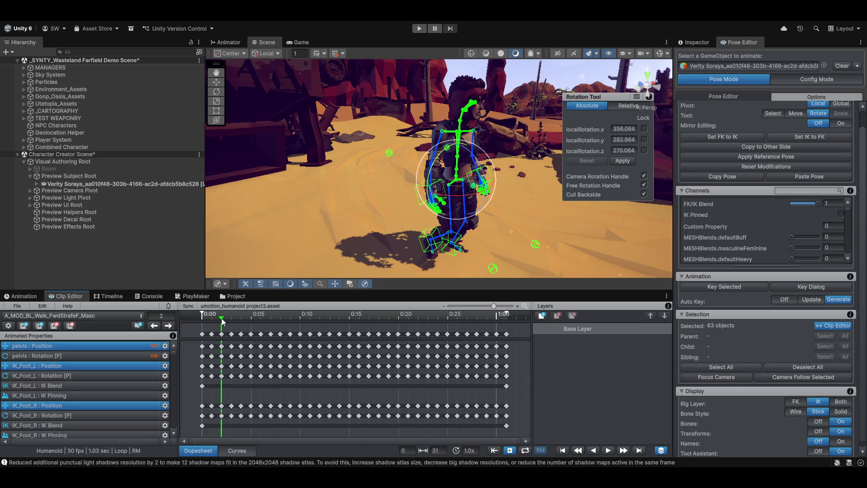
pyautogui.moveTo(218, 317)
pyautogui.mouseDown()
pyautogui.moveTo(482, 352)
pyautogui.moveTo(203, 342)
pyautogui.mouseUp()
pyautogui.hotkey('ctrl', 'a')
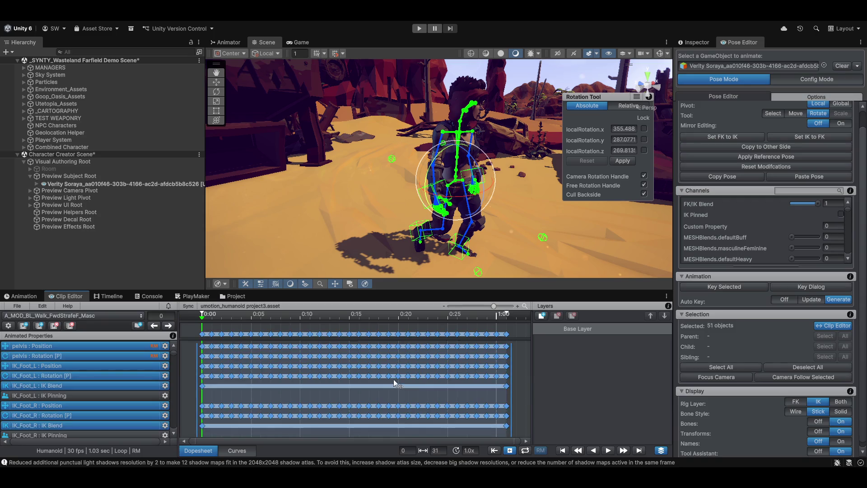
pyautogui.rightClick(274, 348)
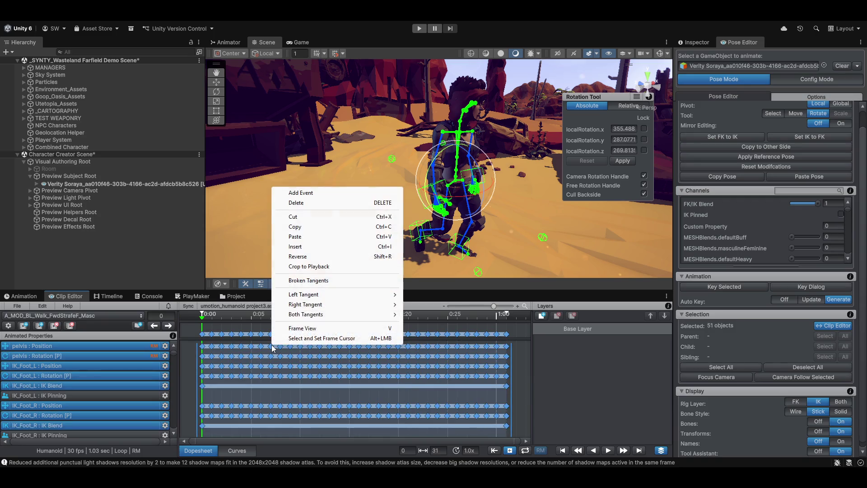
pyautogui.click(312, 226)
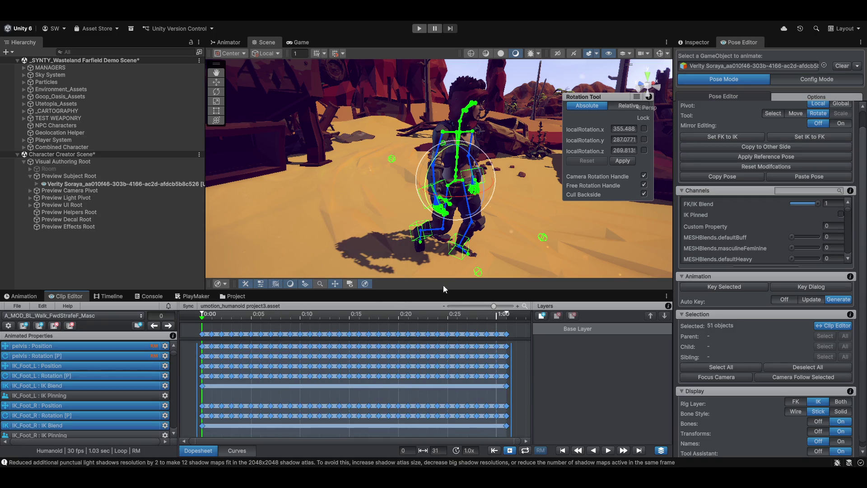
# - Make Attack Pose the current clip again
pyautogui.click(56, 315)
pyautogui.click(40, 85)
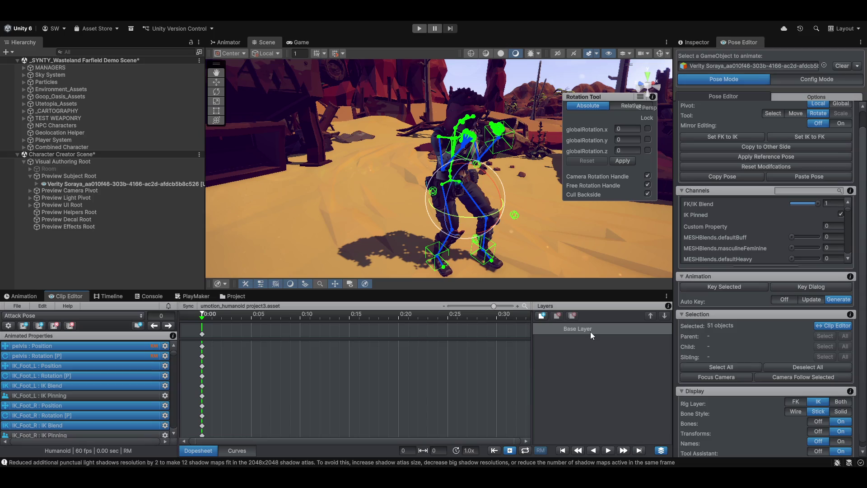
# - Create an additive Layer 1 and paste the copied walk-cycle keys into its dopesheet
pyautogui.click(542, 317)
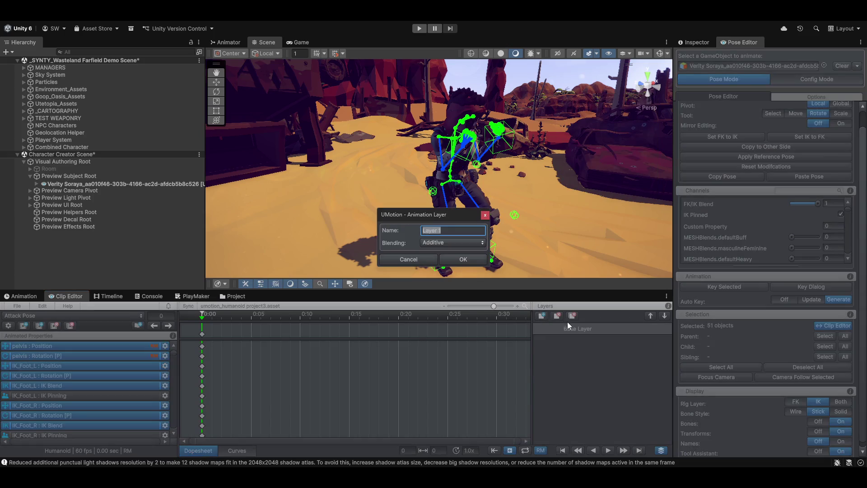
pyautogui.click(463, 260)
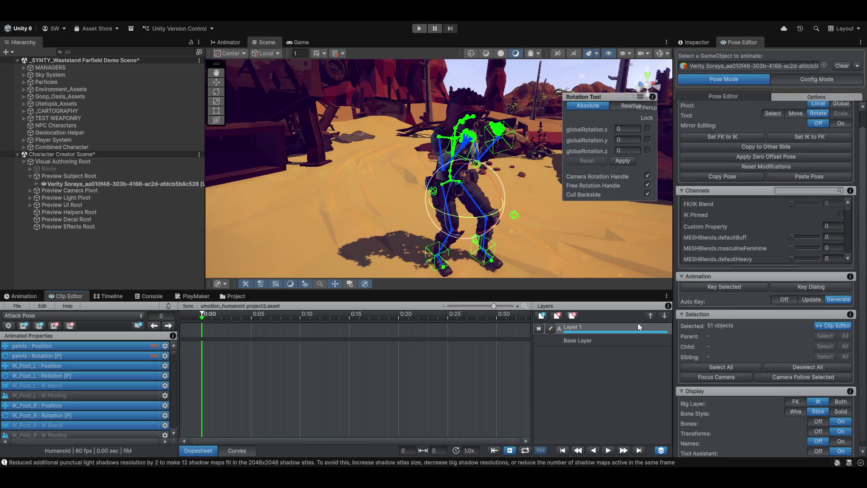
pyautogui.rightClick(200, 328)
pyautogui.click(201, 330)
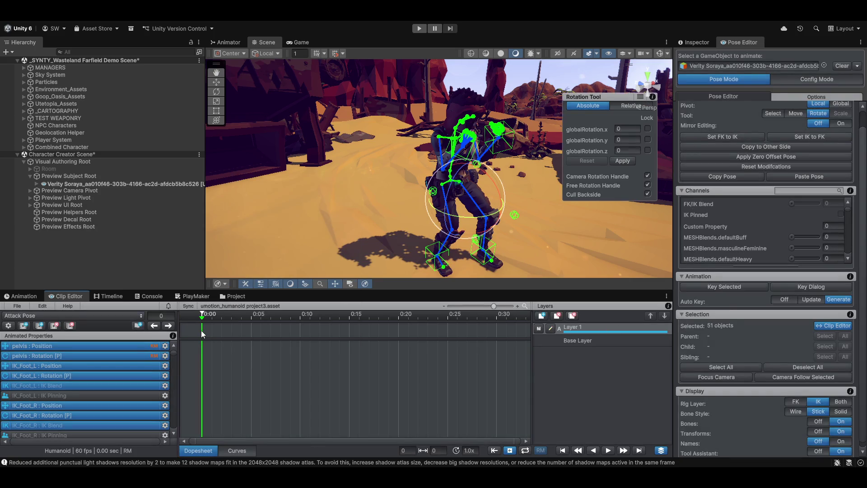
pyautogui.rightClick(197, 355)
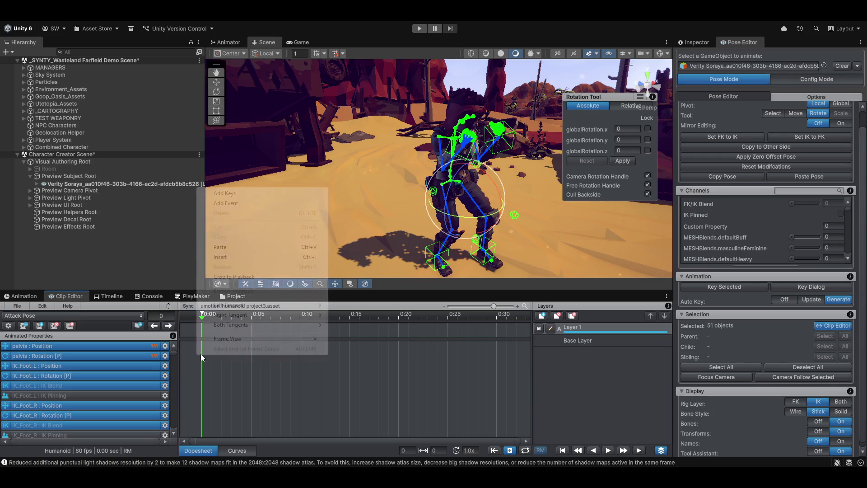
pyautogui.click(229, 249)
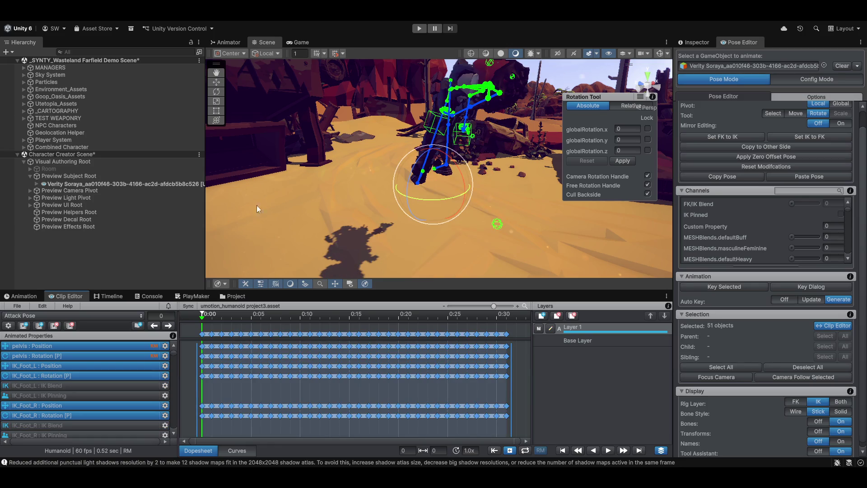
# - Orbit the character, preview the pose at frame 5 and clear the selection
pyautogui.moveTo(440, 149)
pyautogui.mouseDown()
pyautogui.moveTo(62, 215)
pyautogui.moveTo(552, 185)
pyautogui.moveTo(529, 188)
pyautogui.mouseUp()
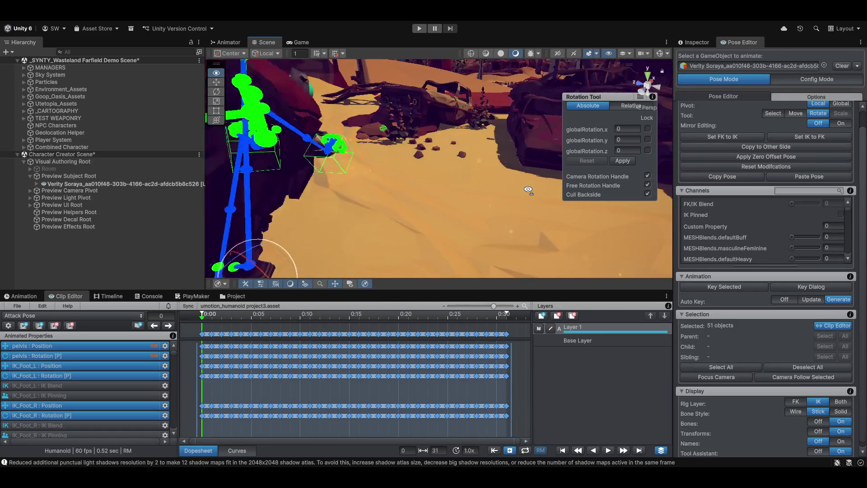
pyautogui.moveTo(529, 189); pyautogui.dragTo(625, 167)
pyautogui.moveTo(488, 229); pyautogui.dragTo(487, 259)
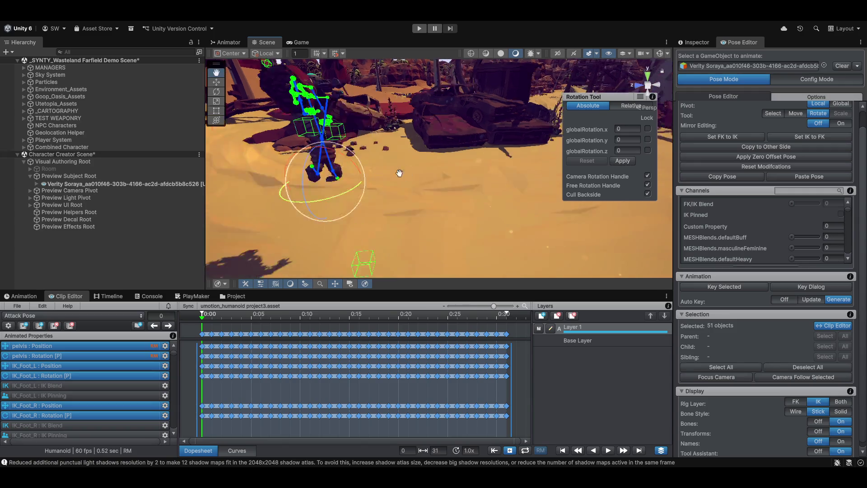
pyautogui.moveTo(204, 322)
pyautogui.mouseDown()
pyautogui.moveTo(251, 325)
pyautogui.moveTo(202, 319)
pyautogui.mouseUp()
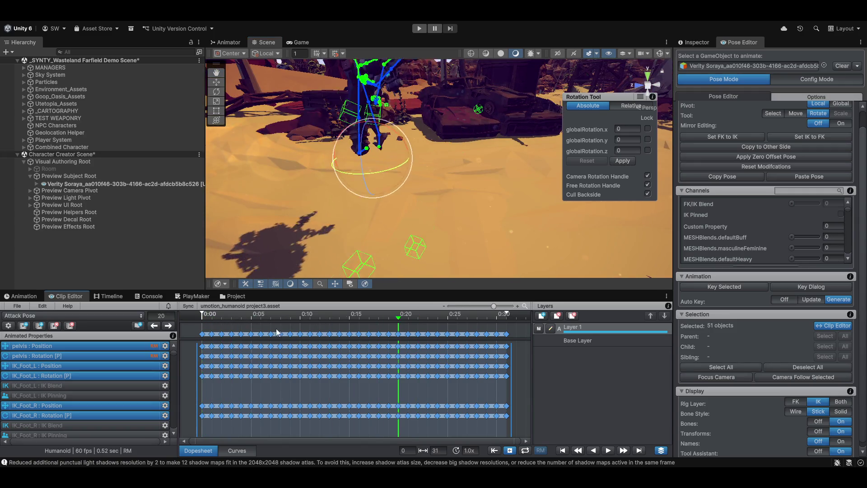
pyautogui.click(641, 326)
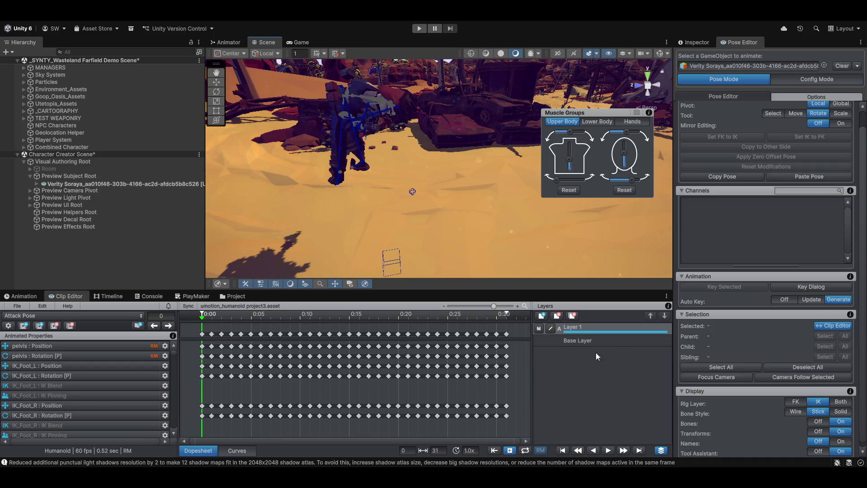
# - Undo the paste to clear Layer 1's keys and show the Base Layer's keys
pyautogui.hotkey('ctrl', 'z')
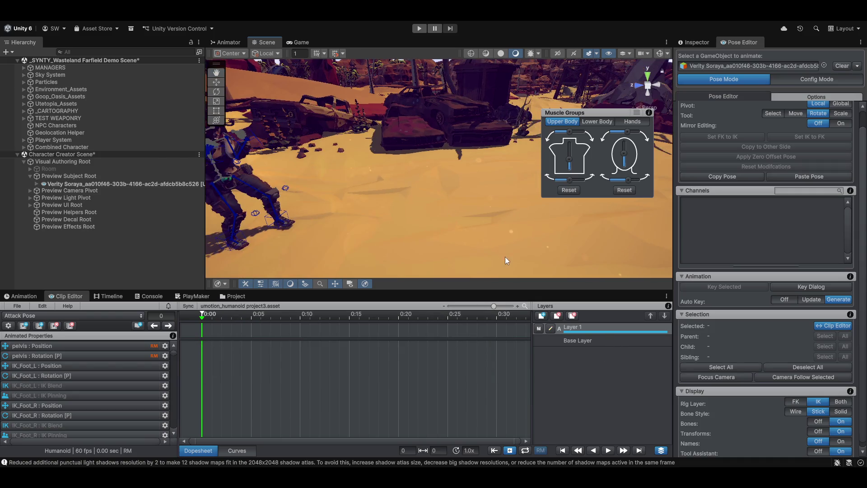
pyautogui.moveTo(477, 234); pyautogui.dragTo(477, 215)
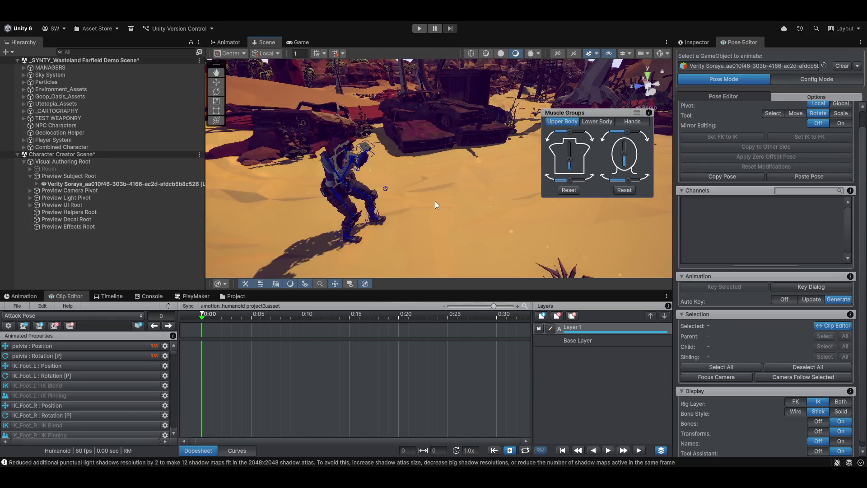
pyautogui.moveTo(477, 215); pyautogui.dragTo(451, 214)
pyautogui.click(567, 340)
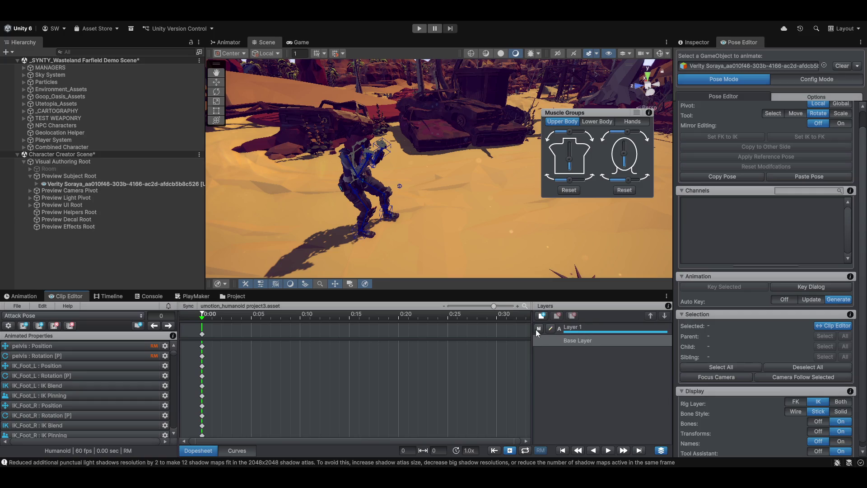
# - Create Layer 2 with Override blending, paste the walk-cycle keys into it and play through the clip
pyautogui.click(570, 327)
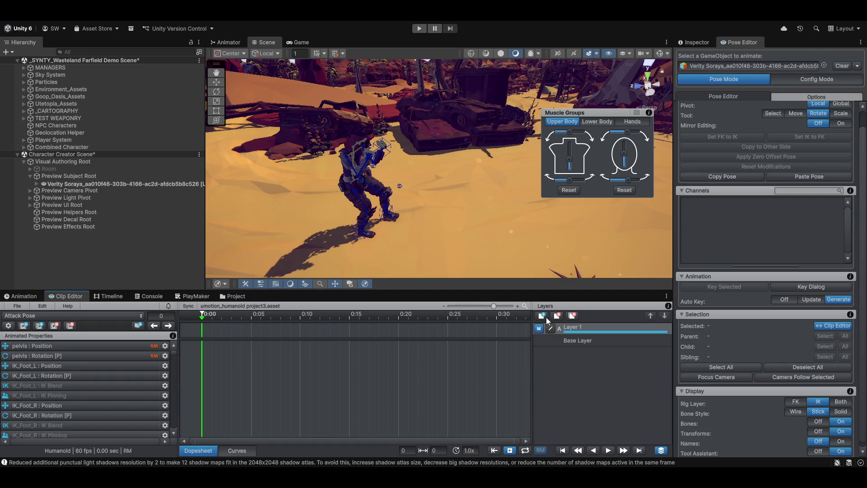
pyautogui.click(546, 329)
pyautogui.click(453, 243)
pyautogui.click(450, 263)
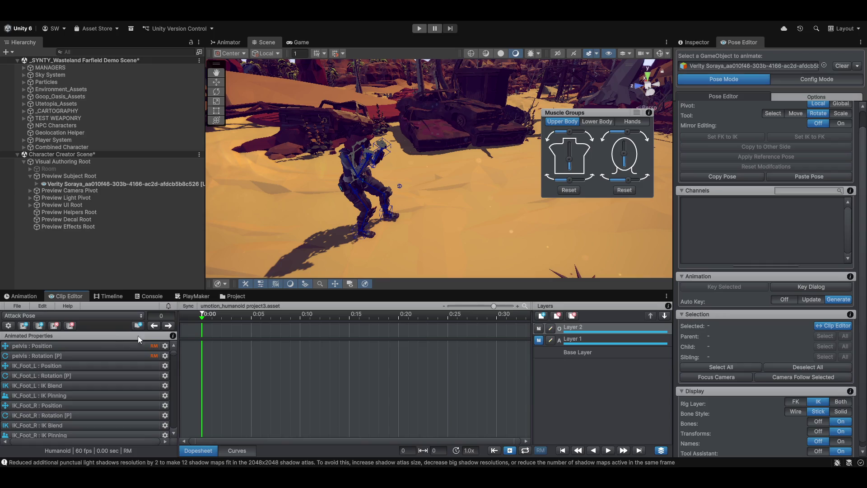
pyautogui.rightClick(203, 348)
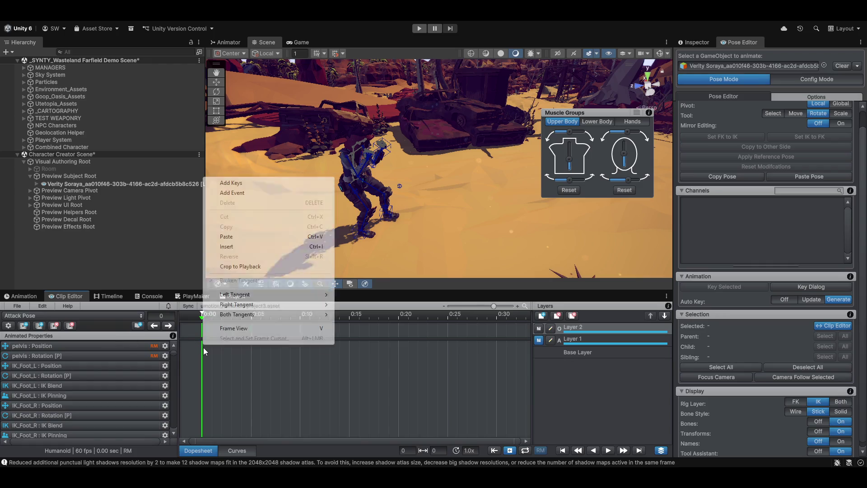
pyautogui.click(234, 247)
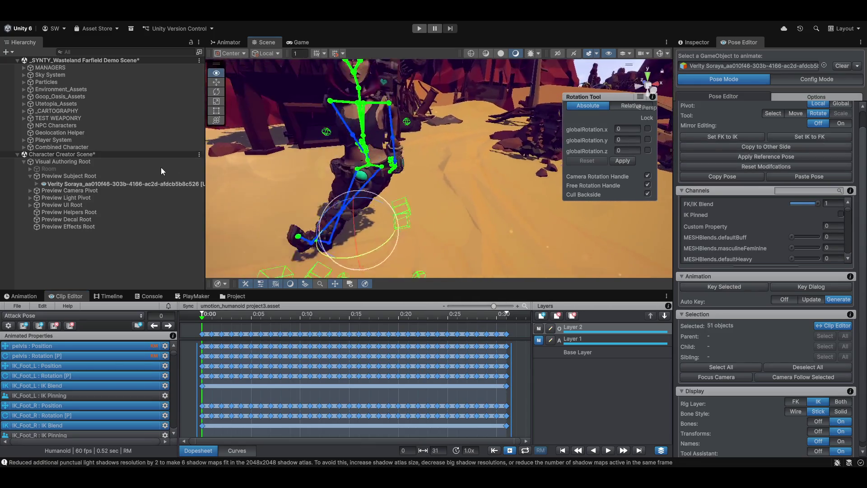
pyautogui.moveTo(202, 319); pyautogui.dragTo(517, 317)
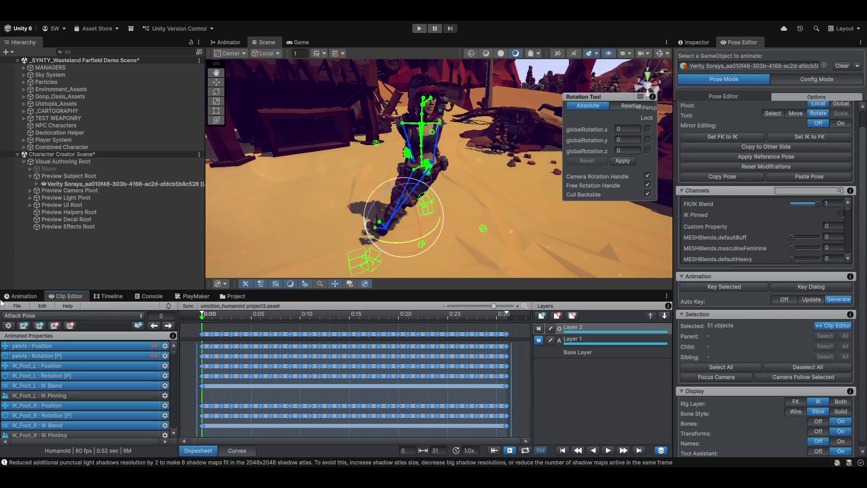
# - Move Layer 2 below Layer 1, toggle Layer 1's mute and preview the blended motion
pyautogui.click(664, 315)
pyautogui.click(541, 329)
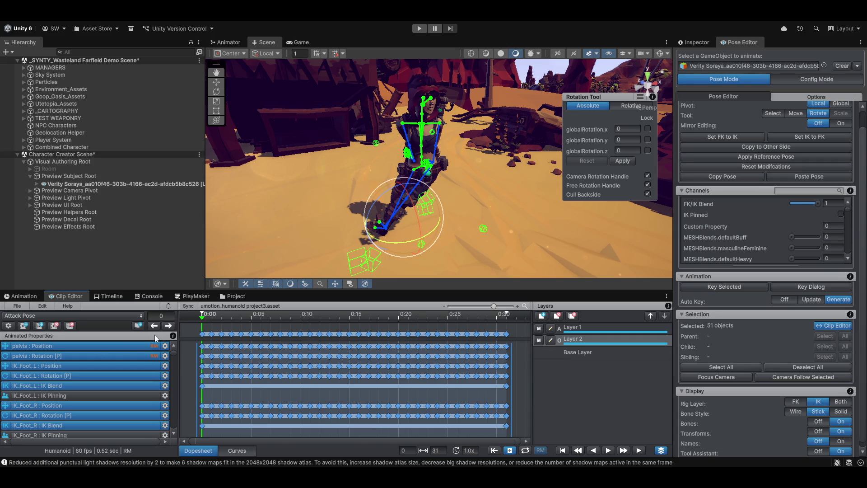
pyautogui.moveTo(203, 323); pyautogui.dragTo(204, 322)
# - Delete Layer 2 after confirming, then paste the walk-cycle keys into Layer 1
pyautogui.click(611, 328)
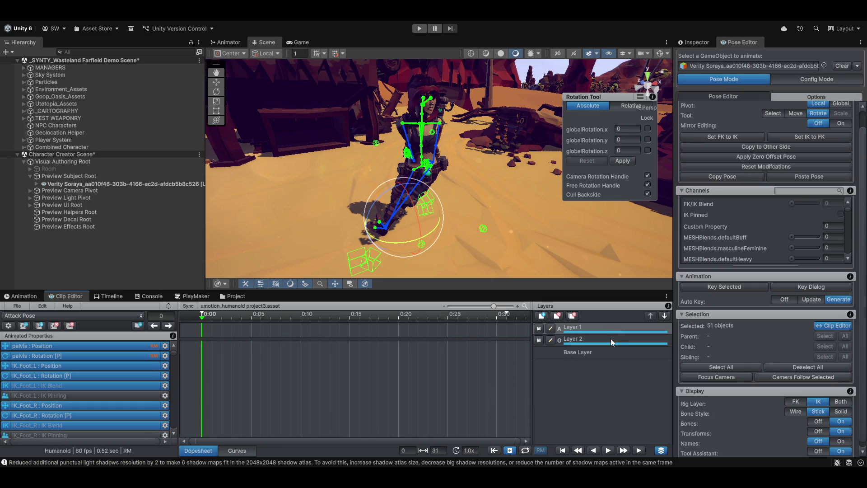
pyautogui.click(557, 316)
pyautogui.click(460, 256)
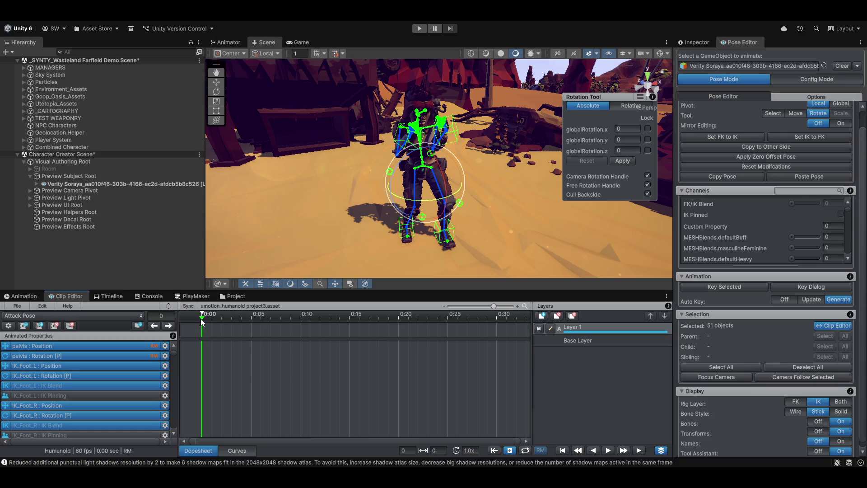
pyautogui.rightClick(199, 345)
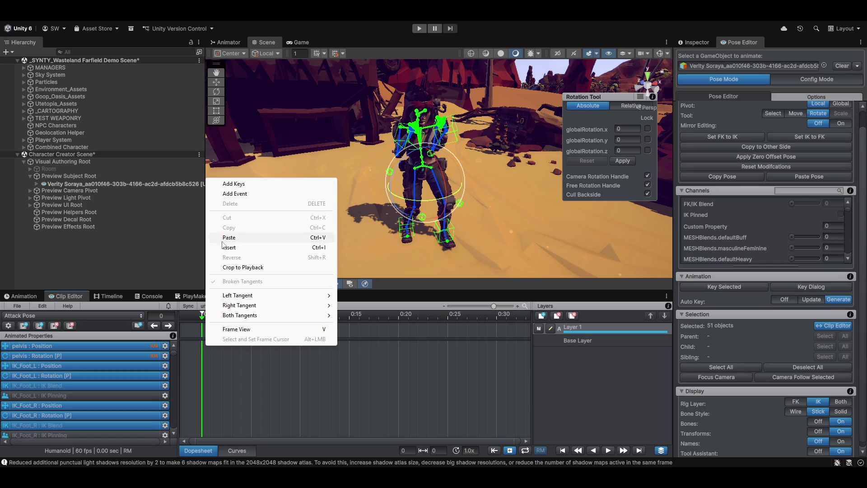
pyautogui.click(226, 248)
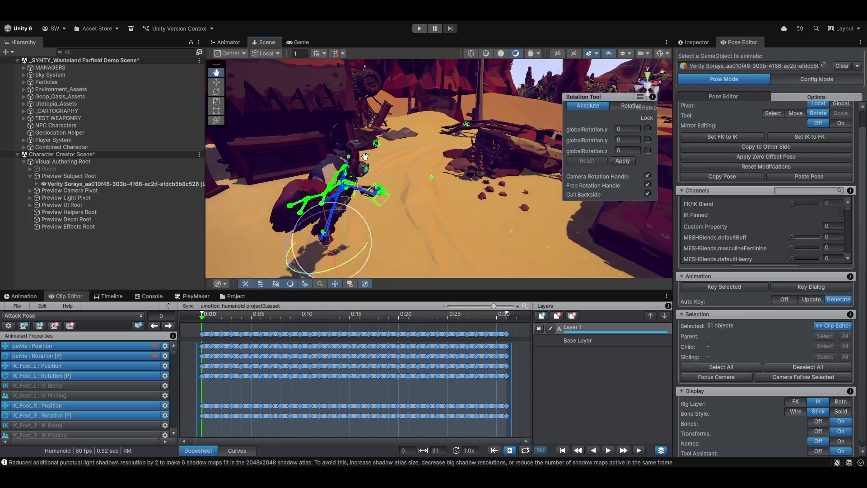
# - Orbit the character, clear Layer 1's keys and mute Layer 1
pyautogui.moveTo(363, 158); pyautogui.dragTo(266, 157)
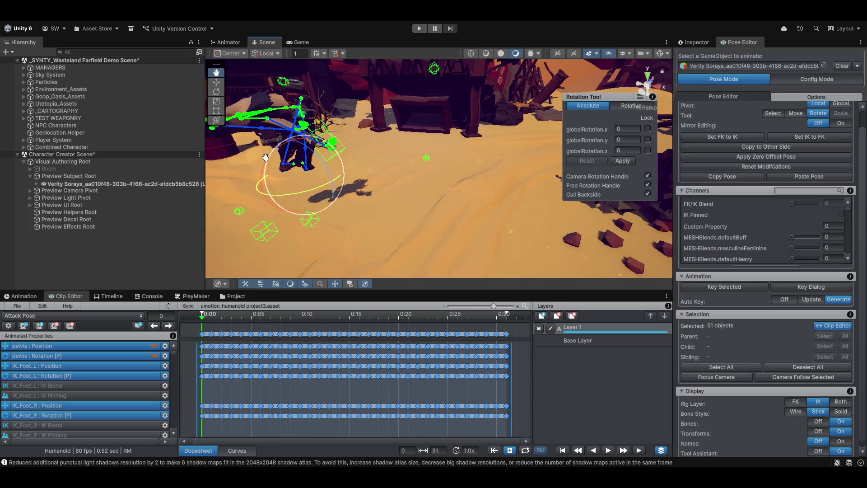
pyautogui.moveTo(265, 158)
pyautogui.mouseDown()
pyautogui.moveTo(290, 156)
pyautogui.moveTo(148, 144)
pyautogui.moveTo(725, 146)
pyautogui.mouseUp()
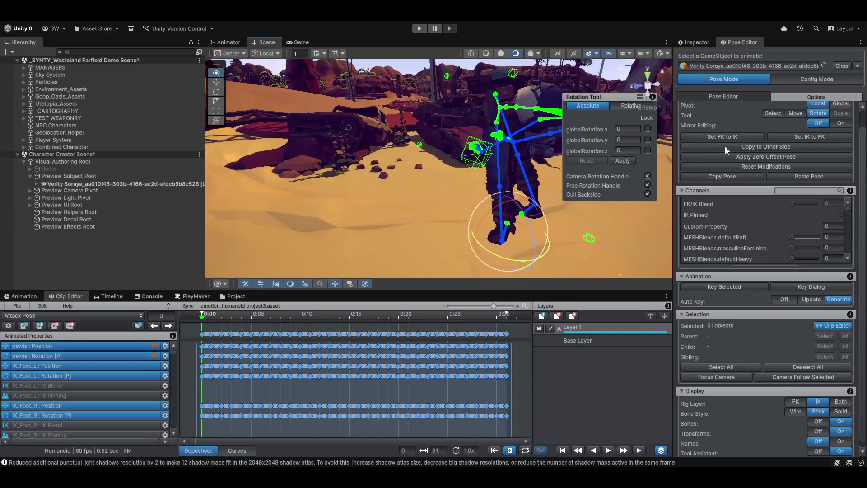
pyautogui.moveTo(725, 146); pyautogui.dragTo(654, 151)
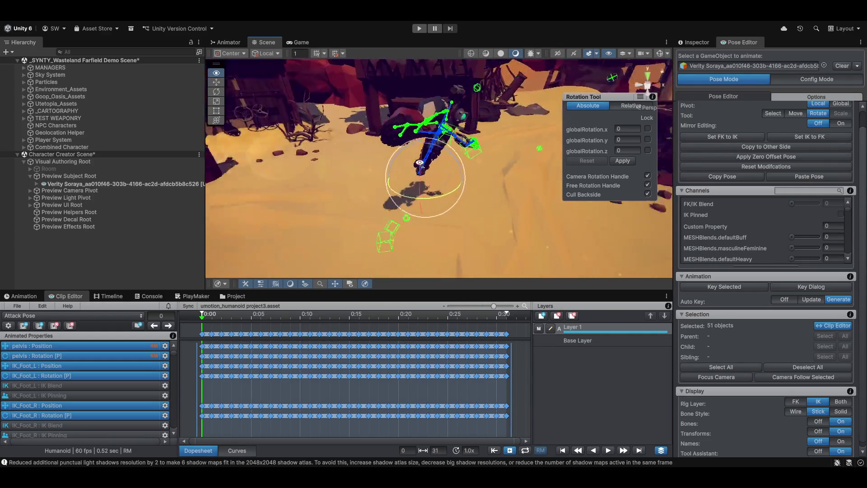
pyautogui.moveTo(425, 161); pyautogui.dragTo(576, 327)
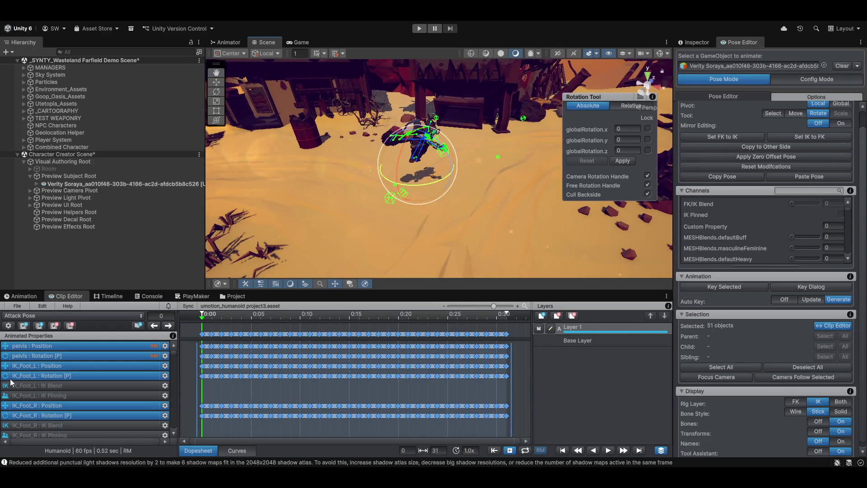
pyautogui.click(561, 323)
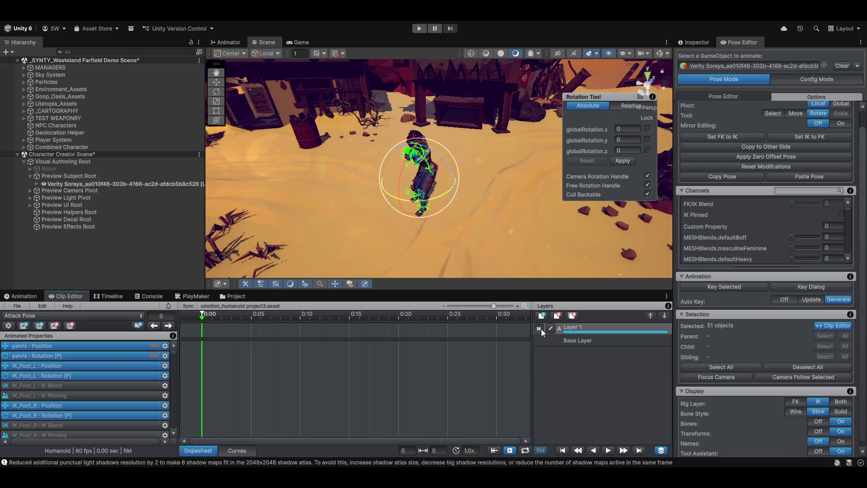
pyautogui.click(541, 329)
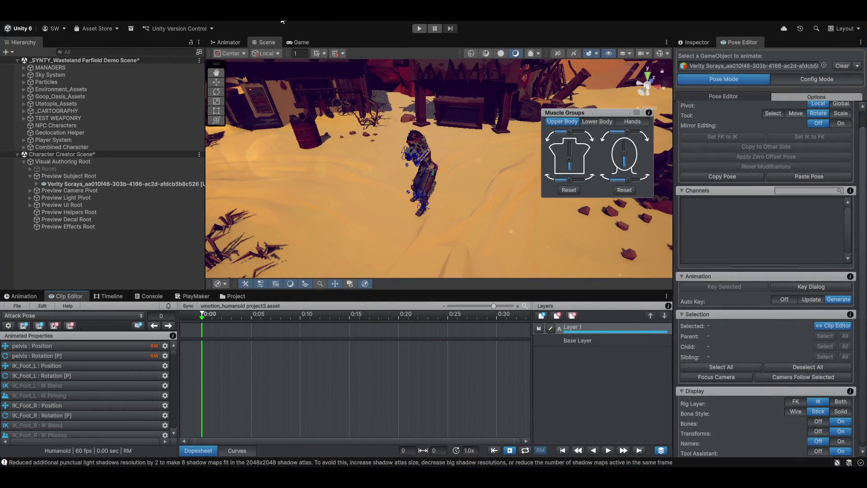
# - Relaunch the UMotion editor via UMotion > Launch Editor
pyautogui.click(282, 23)
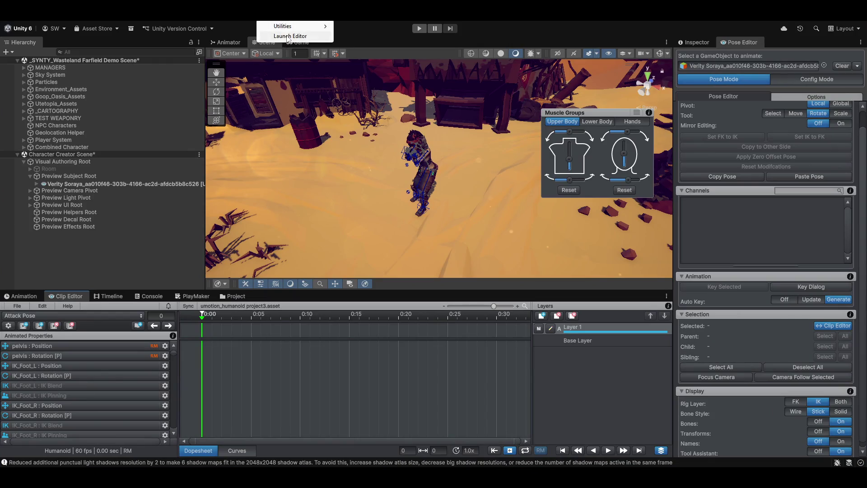
pyautogui.click(287, 39)
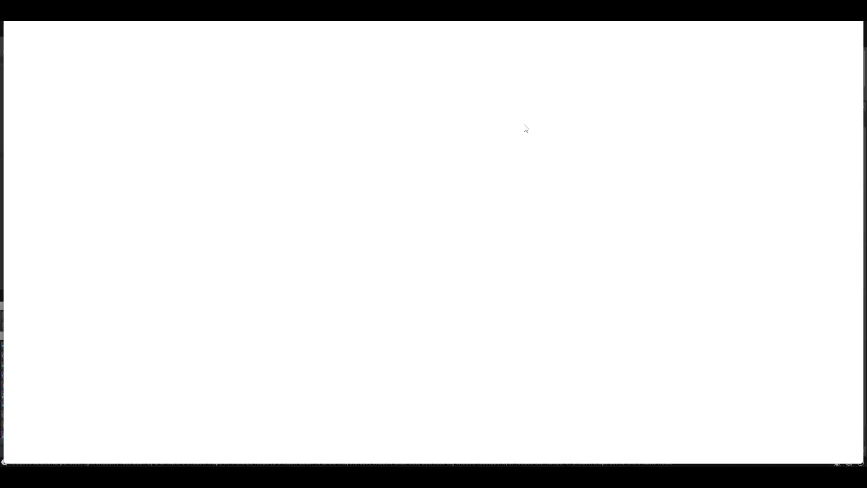
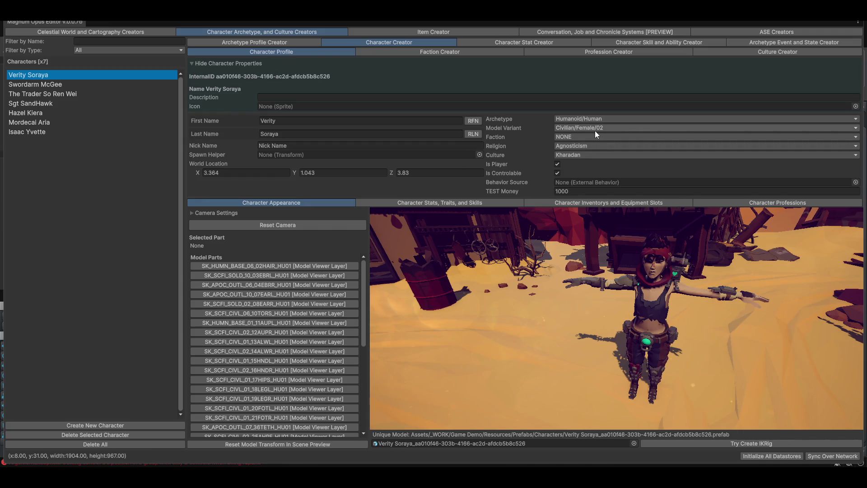
# - Browse the Faction Creator and Profession Creator, then return to The Junkers' Faction Role System tree
pyautogui.click(444, 56)
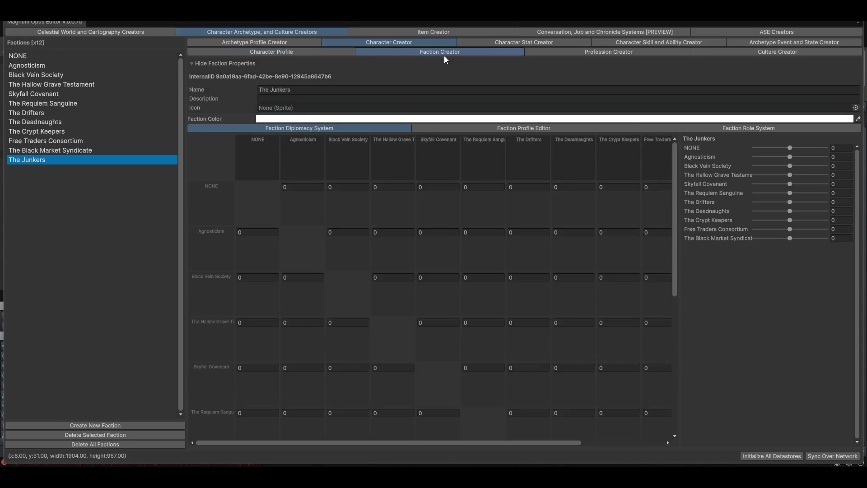
pyautogui.click(598, 51)
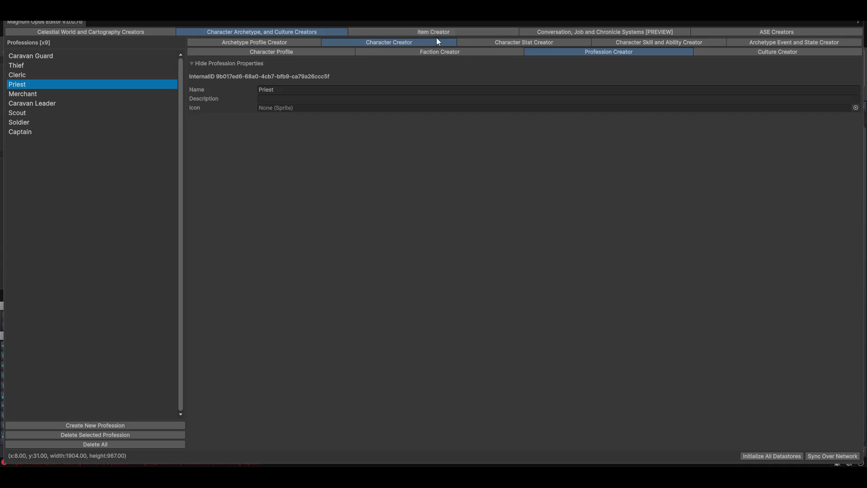
pyautogui.click(428, 55)
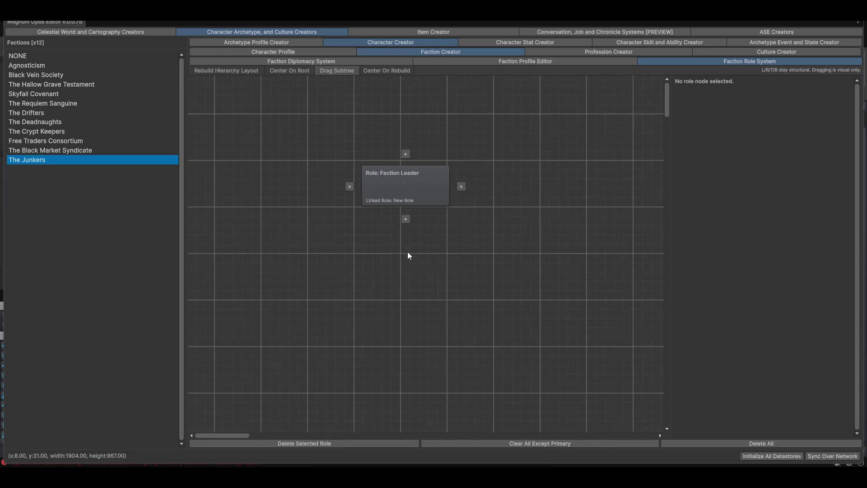
# - Select the NONE faction and clear its tree to only the Root Role
pyautogui.click(15, 58)
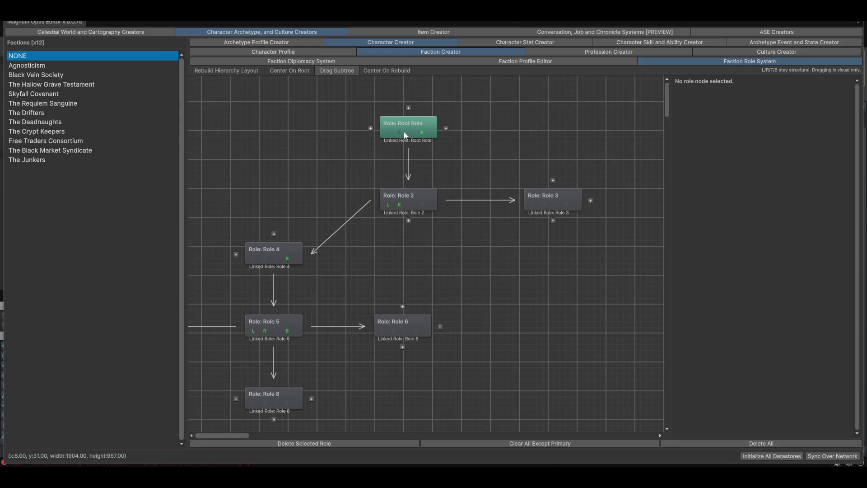
pyautogui.click(407, 136)
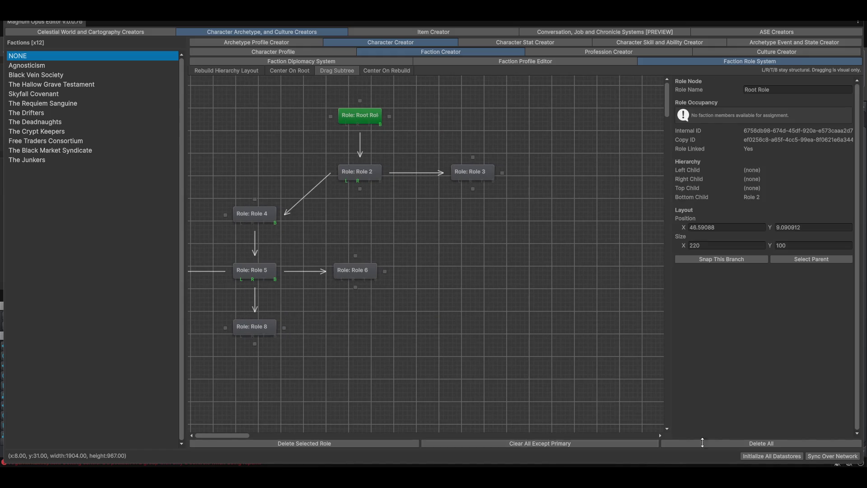
pyautogui.click(753, 444)
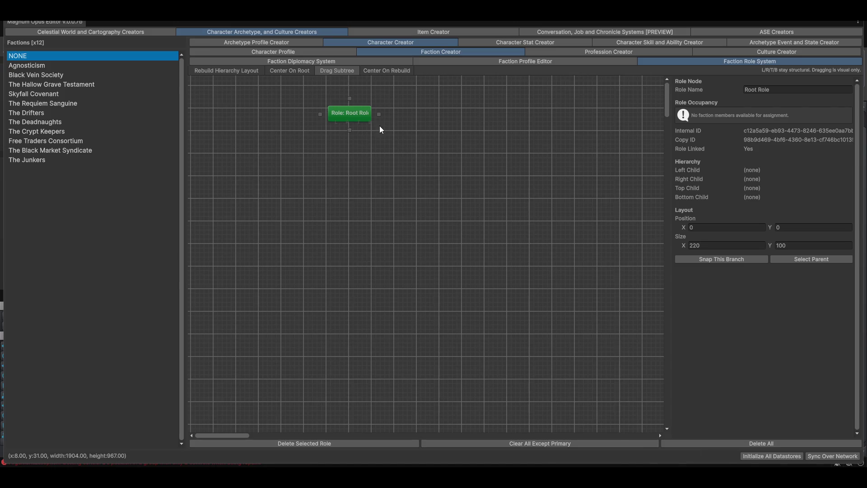
# - Add a child Role 2 under Root Role, then delete it again
pyautogui.click(356, 158)
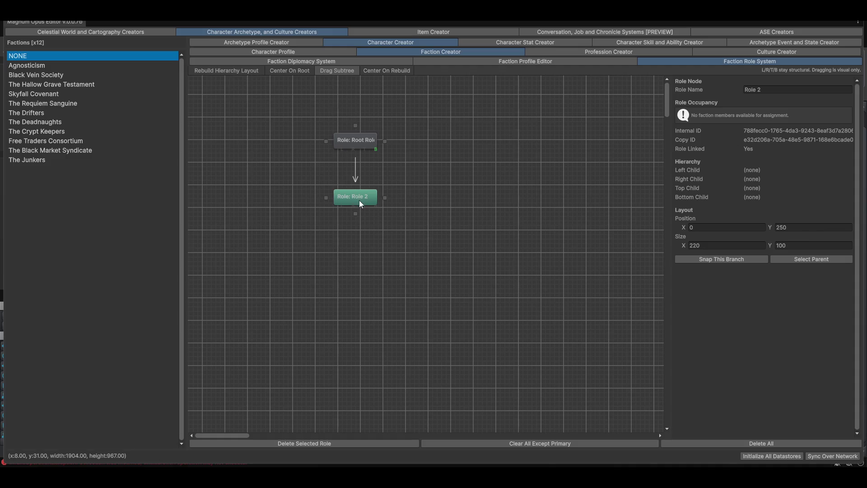
pyautogui.click(355, 170)
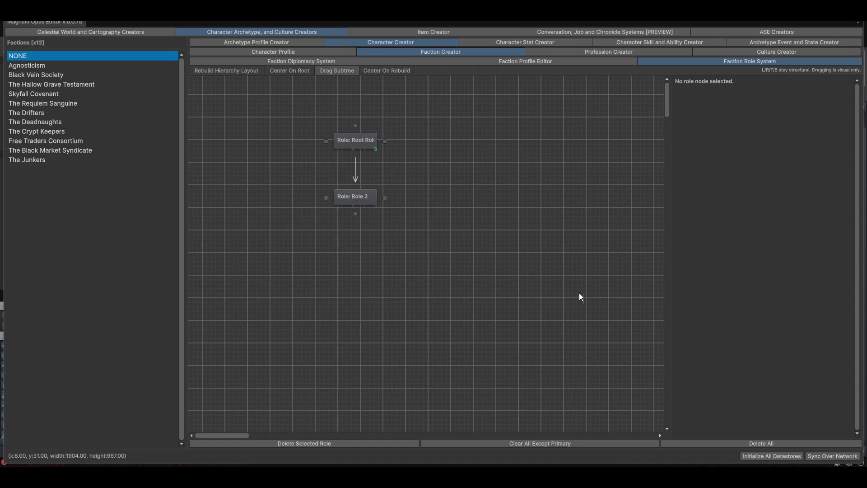
pyautogui.click(546, 444)
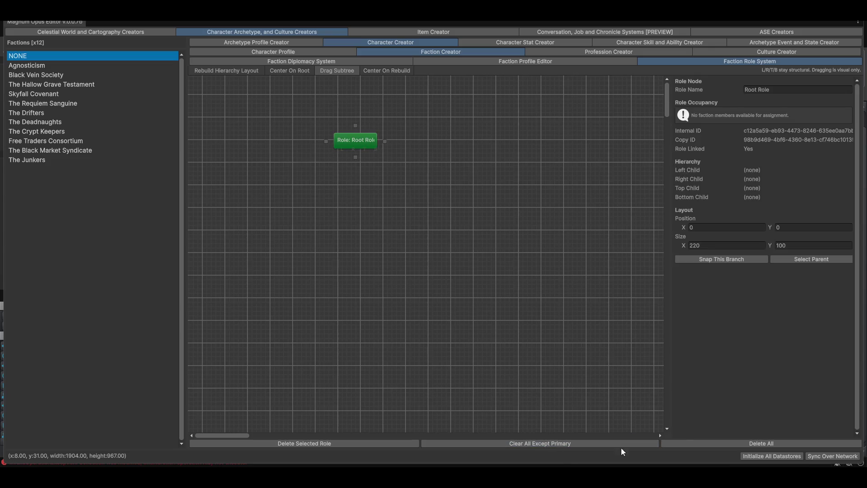
pyautogui.scroll(1, 366, 210)
pyautogui.scroll(2, 384, 178)
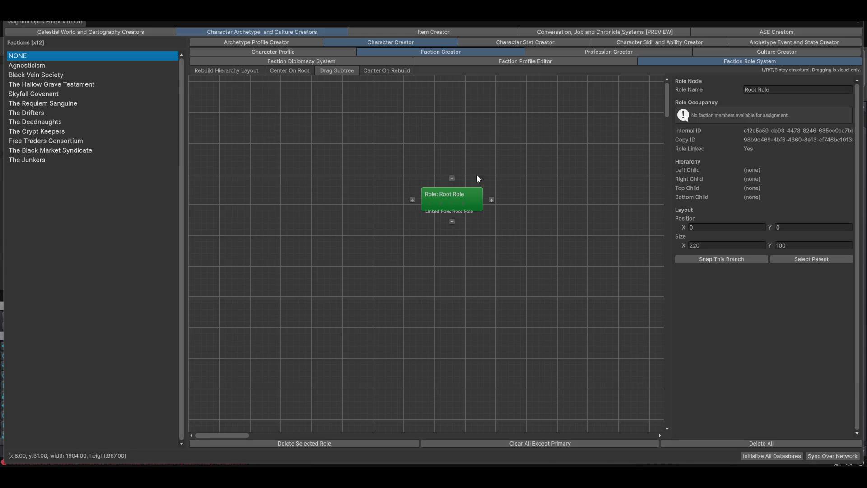
# - Drag the Root Role node slightly up and right to about 8.82, -11.76
pyautogui.moveTo(452, 203); pyautogui.dragTo(455, 199)
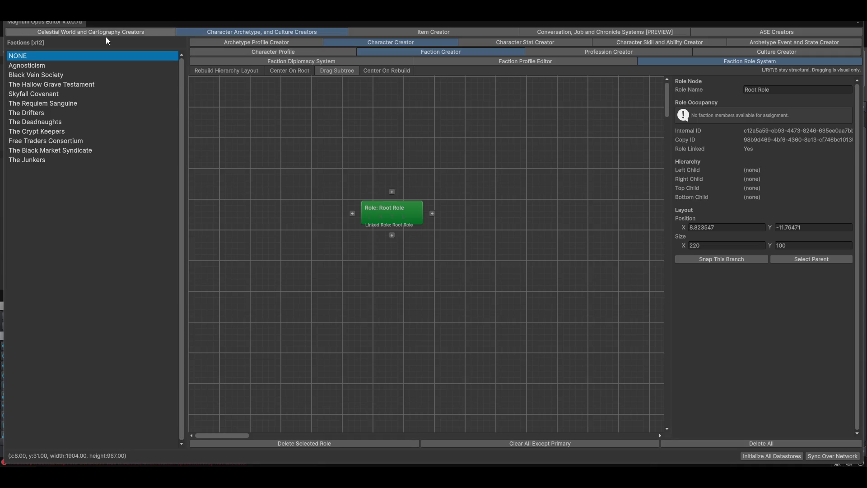
# - Glance at the Archetype Profile and Character Profile editors, return to the role tree, then switch to Visual Studio
pyautogui.click(261, 43)
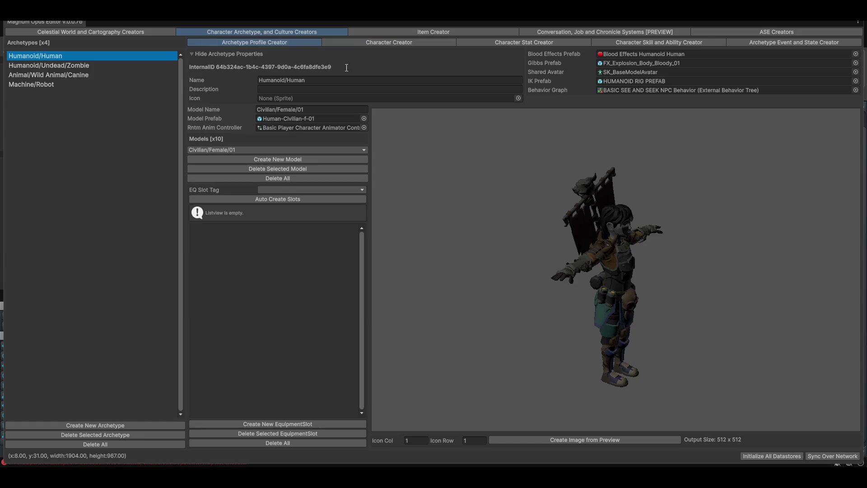
pyautogui.click(400, 42)
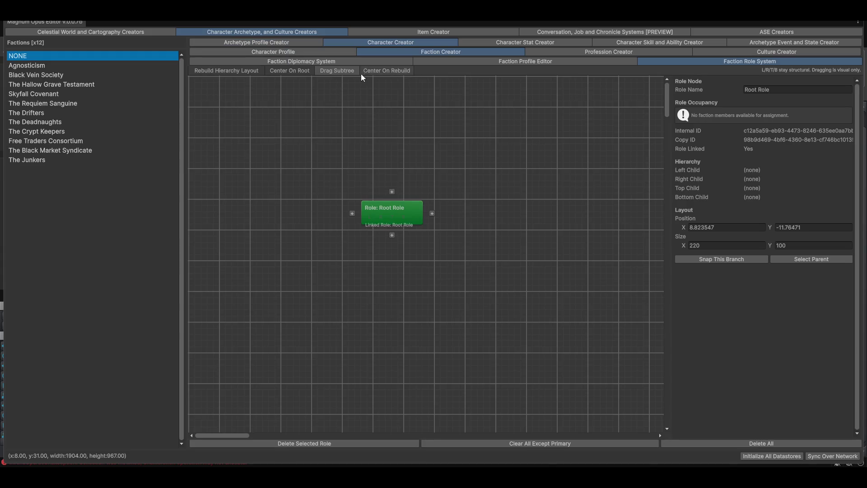
pyautogui.click(231, 52)
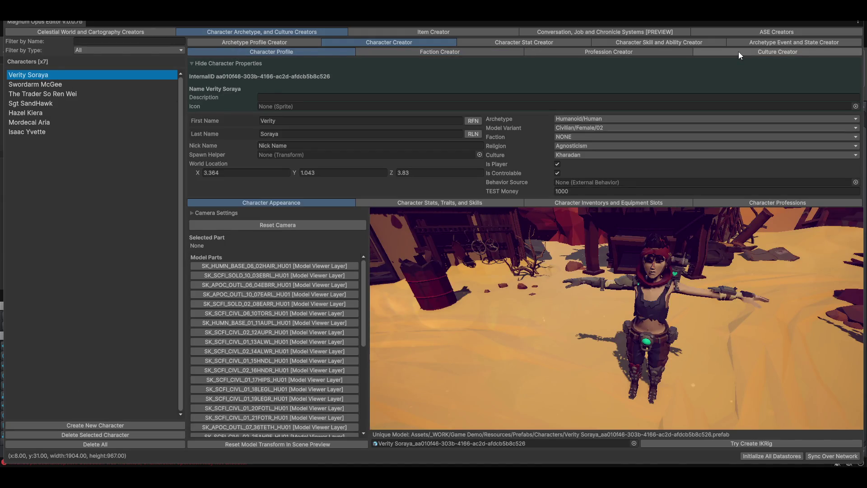
pyautogui.click(445, 52)
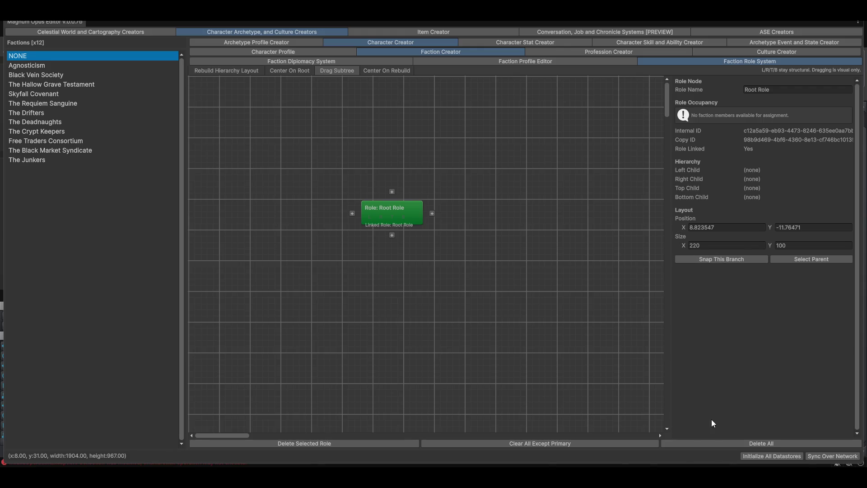
pyautogui.click(554, 458)
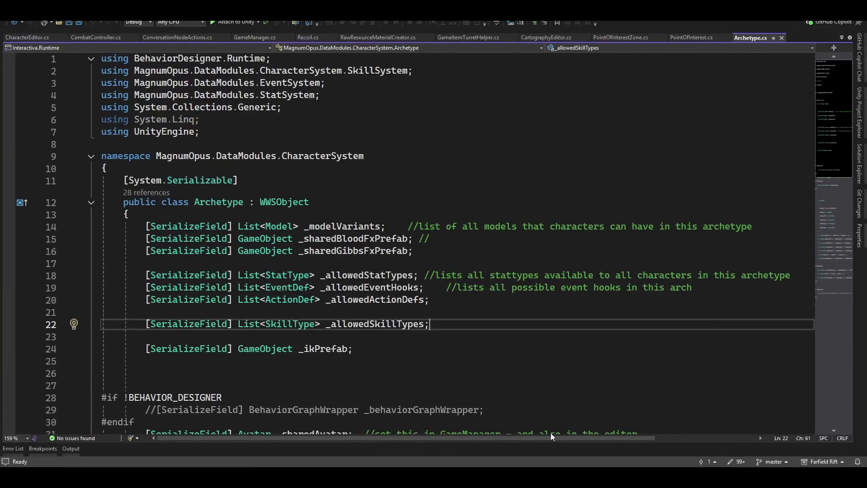
# - Open RoleTreeEditor.cs from the filtered Solution Explorer and start an in-file search
pyautogui.click(861, 171)
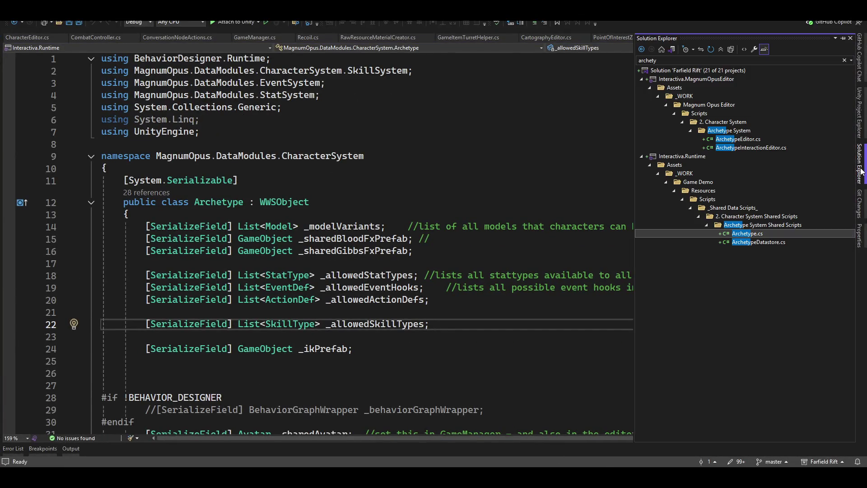
pyautogui.click(744, 60)
pyautogui.write('role editor')
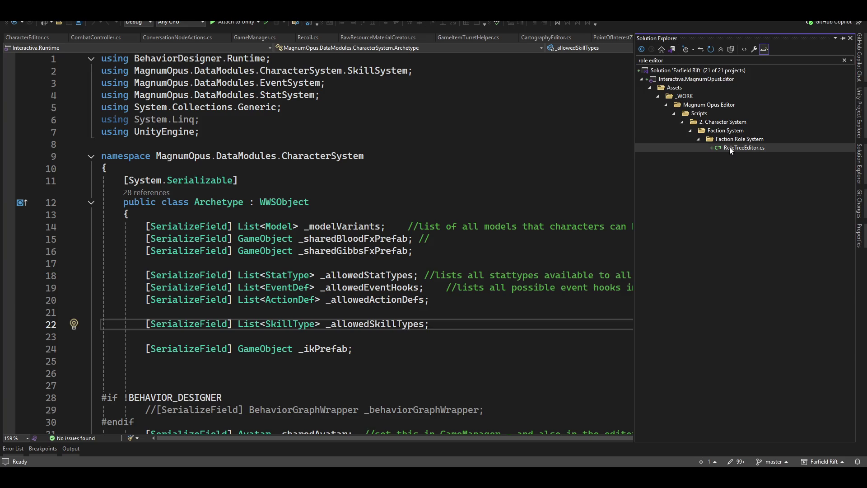
pyautogui.doubleClick(731, 149)
pyautogui.scroll(-7, 408, 318)
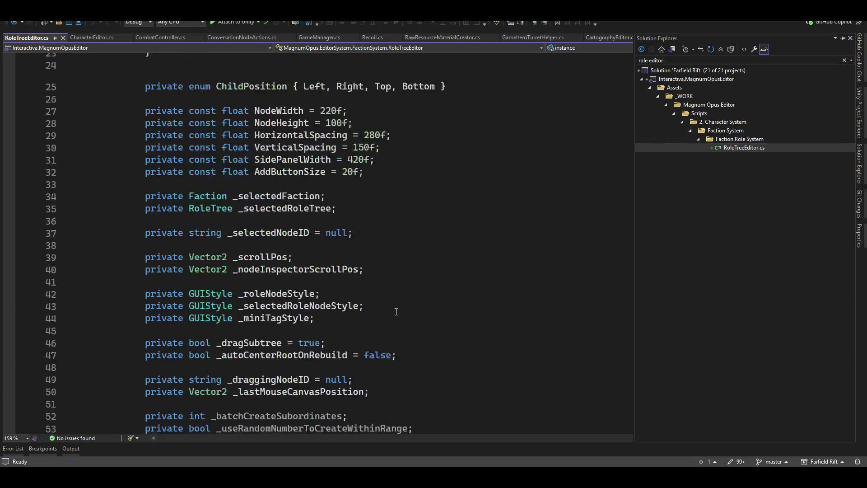
pyautogui.scroll(-7, 408, 317)
pyautogui.scroll(-10, 408, 317)
pyautogui.scroll(-11, 403, 326)
pyautogui.scroll(-7, 403, 332)
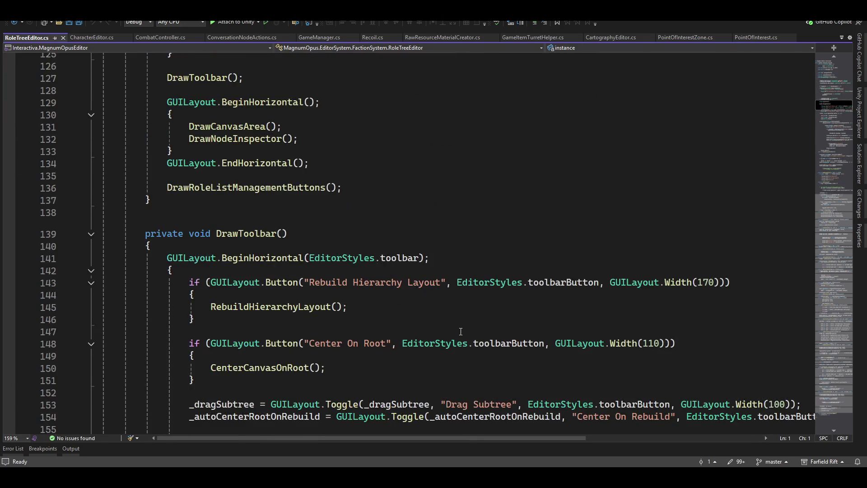
pyautogui.hotkey('ctrl', 'f')
pyautogui.write('in')
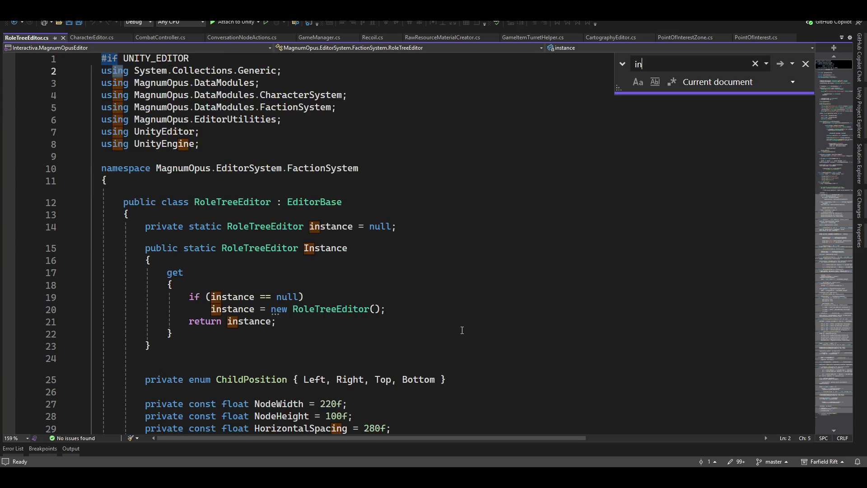
pyautogui.write('spector')
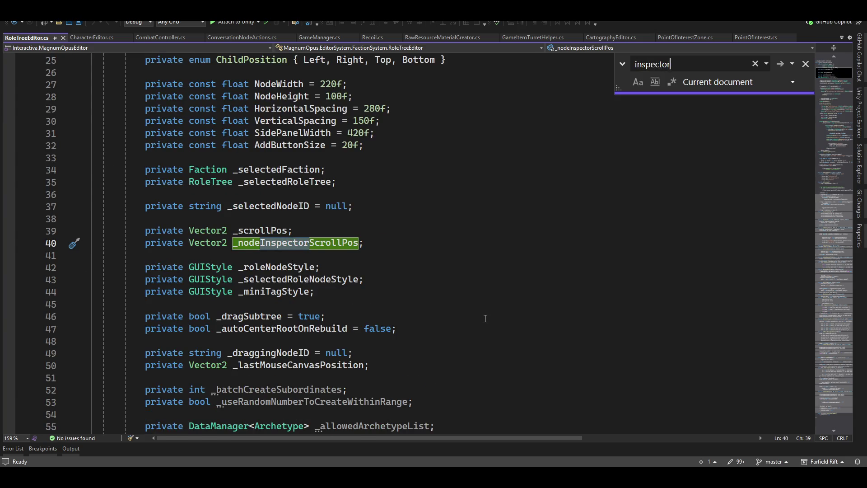
pyautogui.click(780, 64)
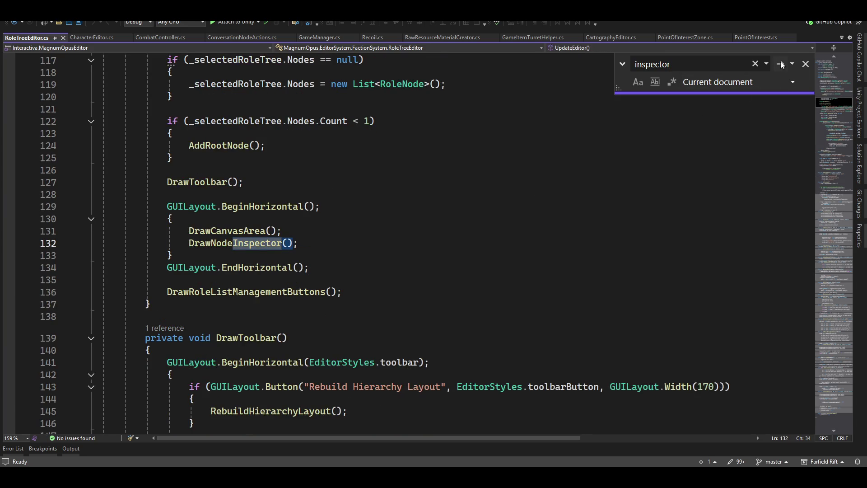
pyautogui.doubleClick(239, 242)
pyautogui.press('F12')
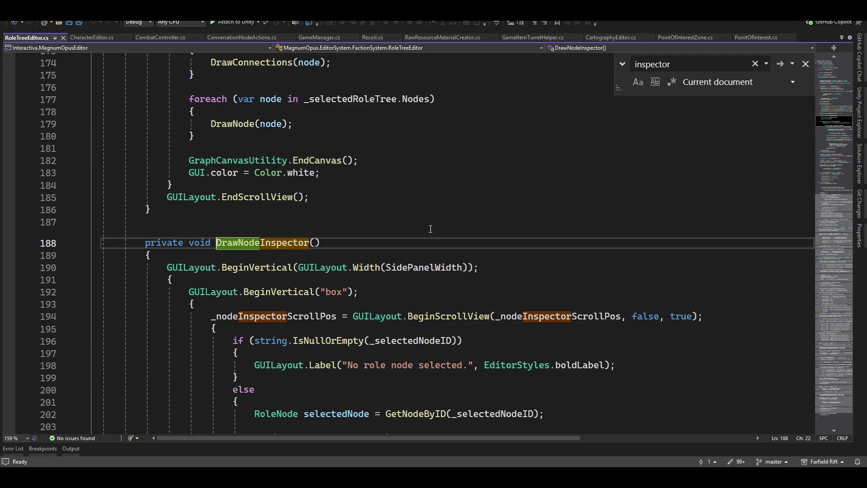
pyautogui.scroll(-3, 591, 271)
pyautogui.scroll(-1, 590, 270)
pyautogui.click(591, 271)
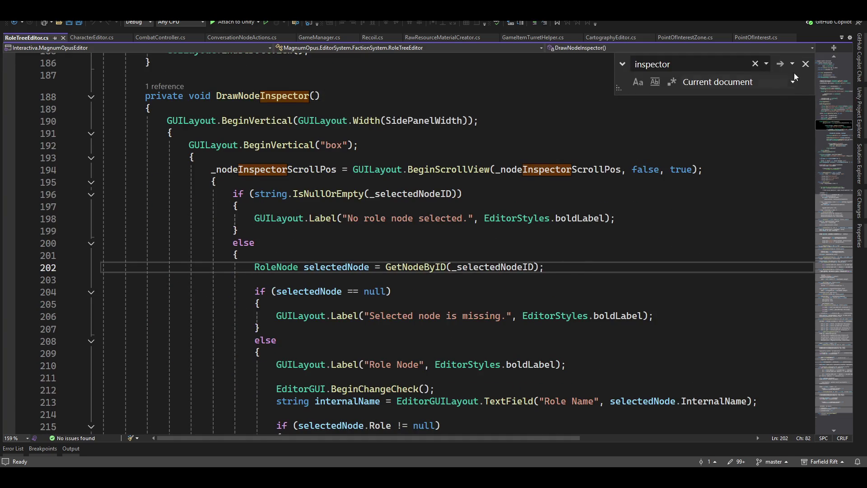
pyautogui.click(806, 63)
pyautogui.scroll(-3, 515, 284)
pyautogui.scroll(-7, 514, 284)
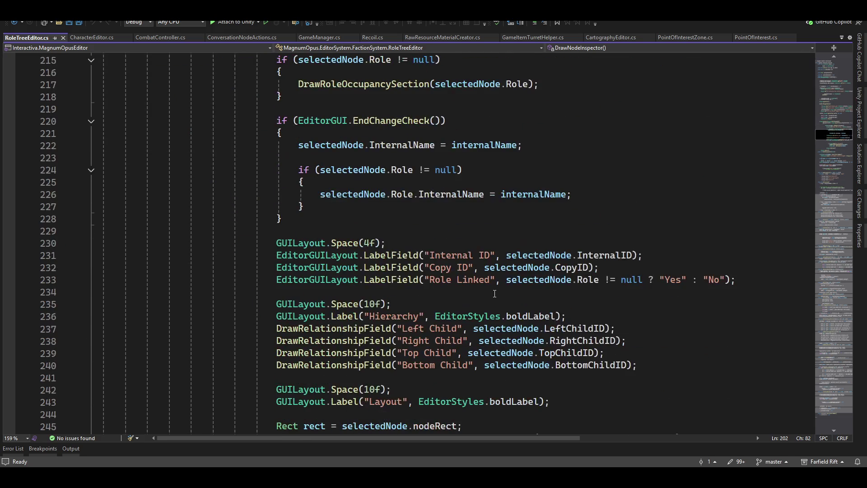
pyautogui.scroll(-3, 495, 293)
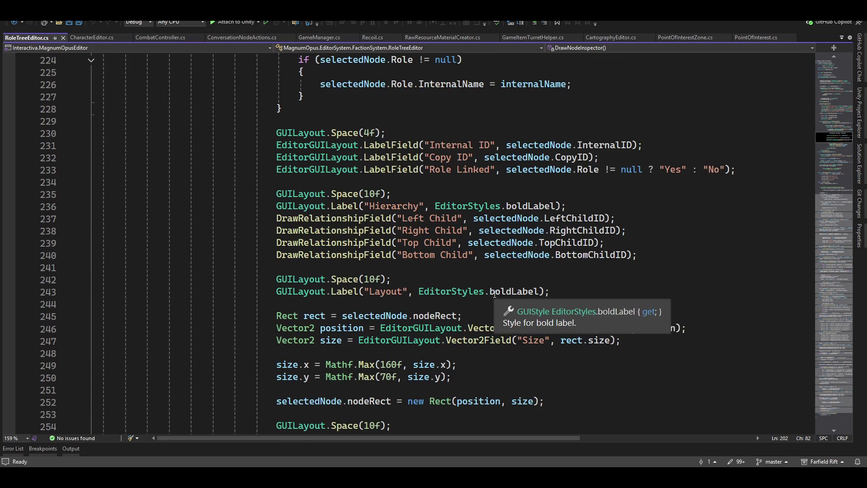
pyautogui.scroll(-3, 493, 296)
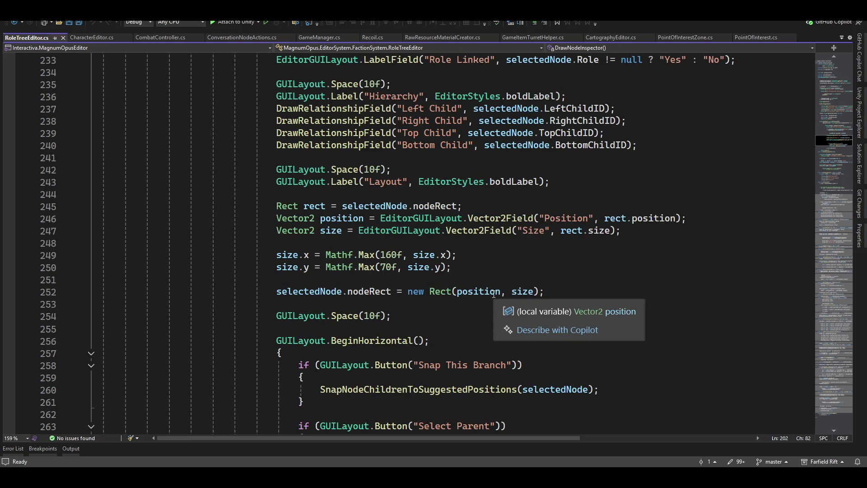
pyautogui.scroll(-3, 493, 294)
pyautogui.scroll(-2, 493, 294)
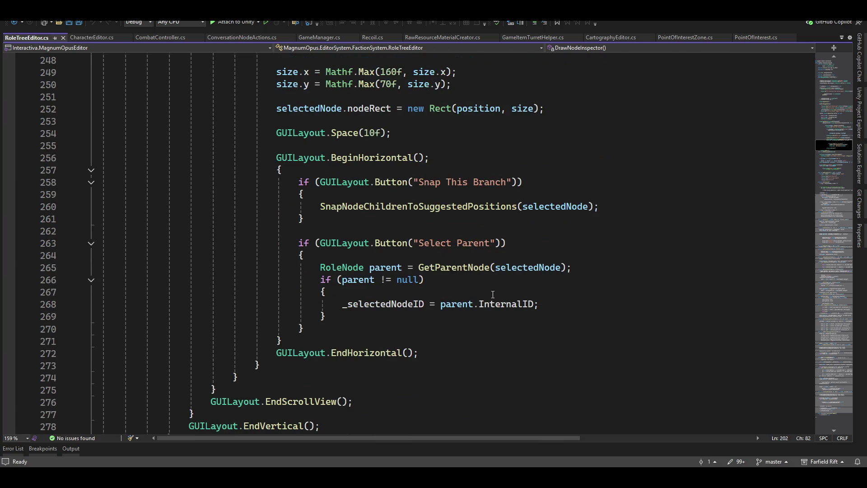
pyautogui.scroll(-6, 493, 293)
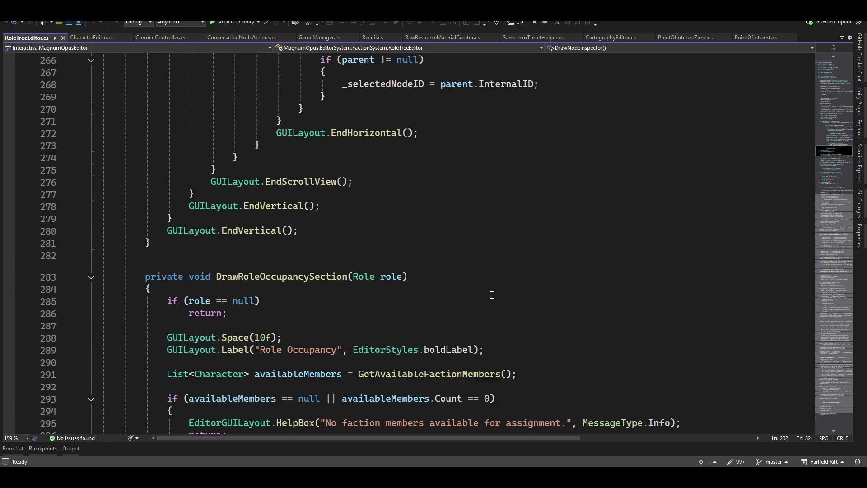
pyautogui.scroll(-3, 492, 294)
pyautogui.scroll(2, 493, 294)
pyautogui.scroll(5, 491, 296)
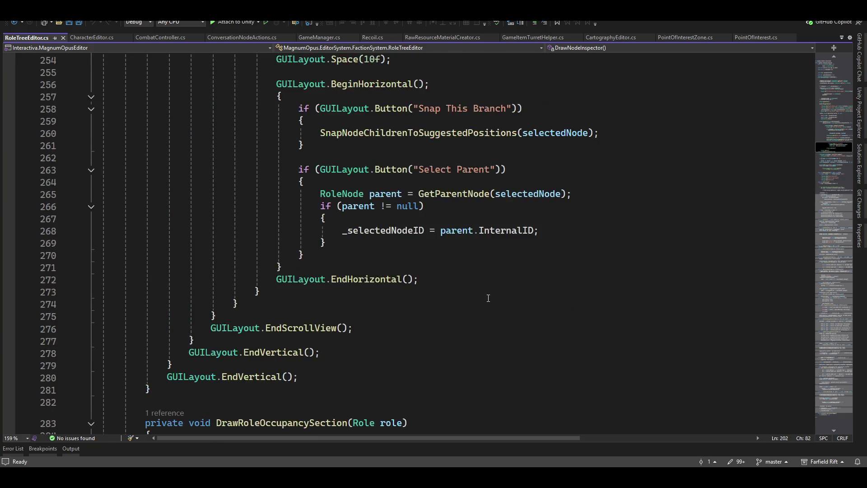
pyautogui.scroll(3, 489, 299)
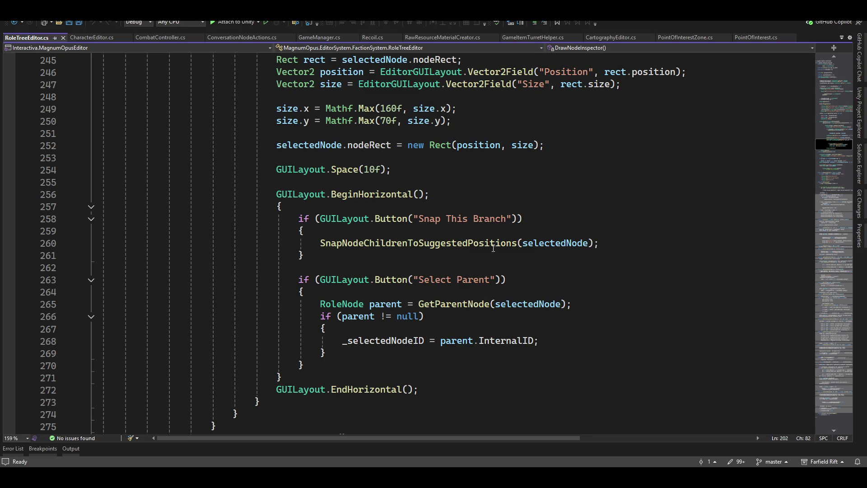
pyautogui.moveTo(648, 22)
pyautogui.mouseDown()
pyautogui.moveTo(587, 358)
pyautogui.moveTo(434, 3)
pyautogui.mouseUp()
pyautogui.scroll(3, 634, 247)
pyautogui.scroll(3, 651, 285)
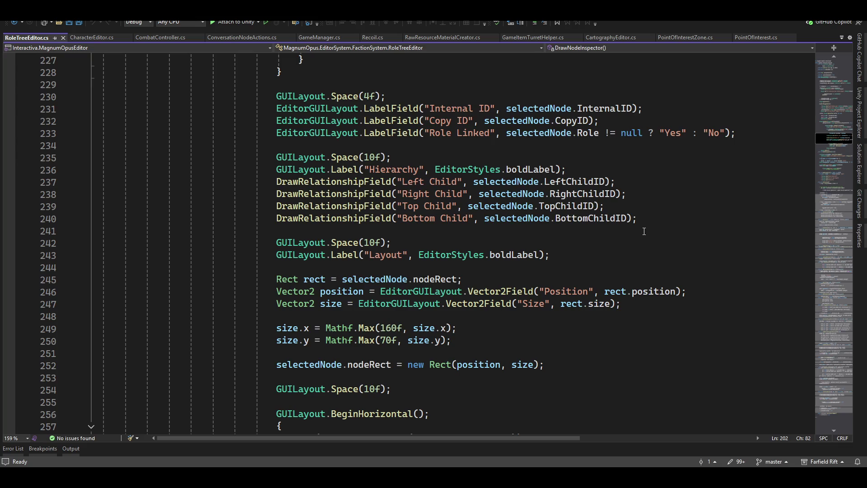
pyautogui.moveTo(433, 16)
pyautogui.mouseDown()
pyautogui.moveTo(712, 356)
pyautogui.moveTo(722, 397)
pyautogui.moveTo(594, 346)
pyautogui.mouseUp()
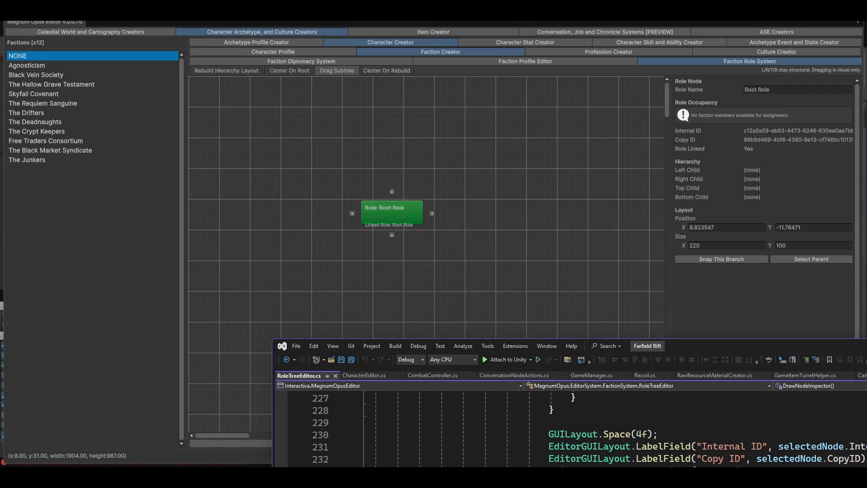
pyautogui.moveTo(594, 346); pyautogui.dragTo(710, 165)
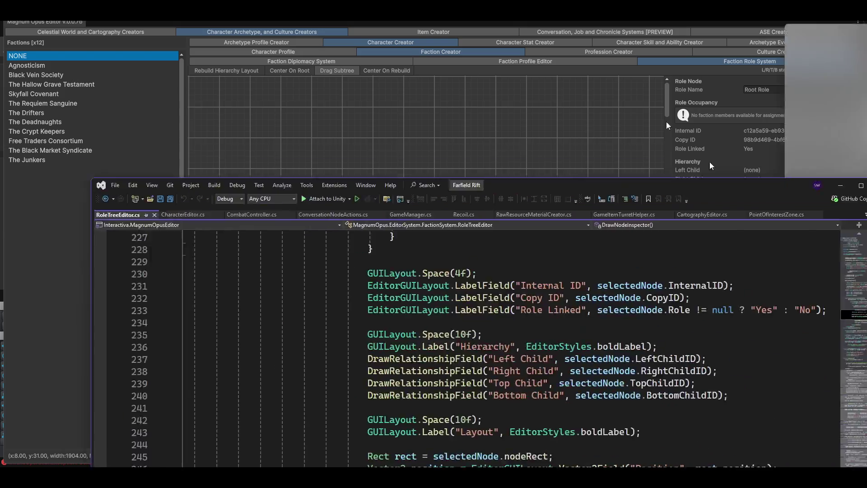
pyautogui.moveTo(666, 122); pyautogui.dragTo(651, 51)
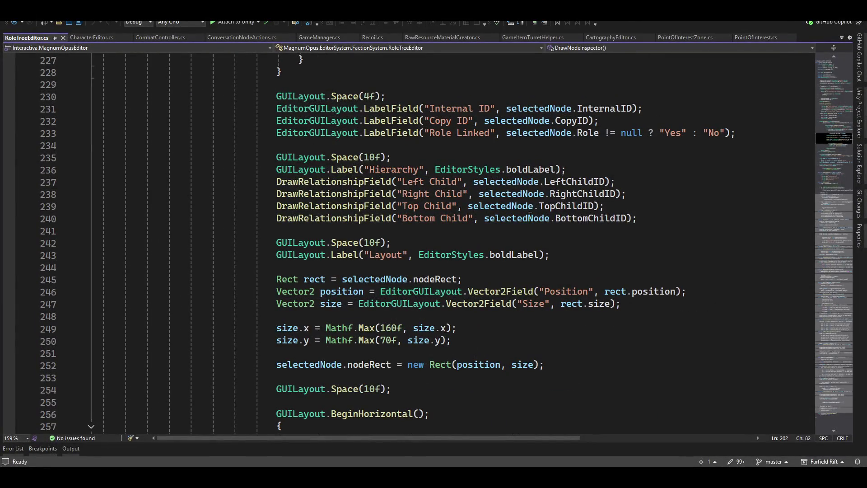
pyautogui.scroll(4, 541, 258)
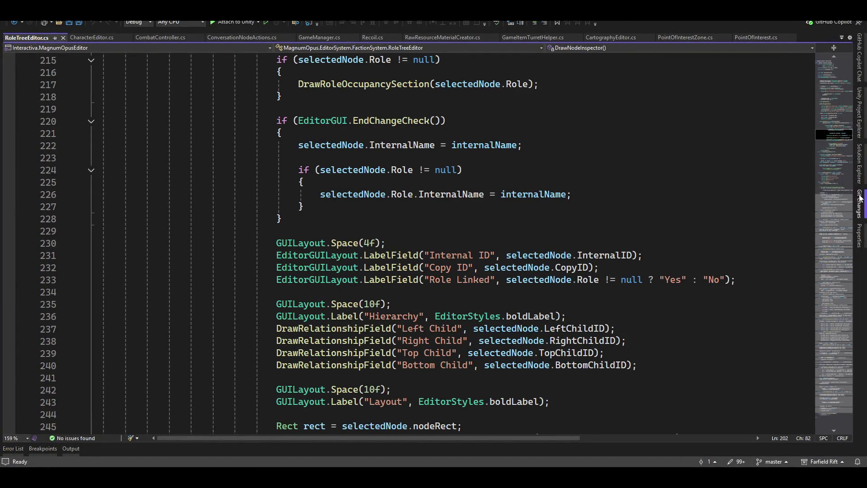
pyautogui.click(860, 174)
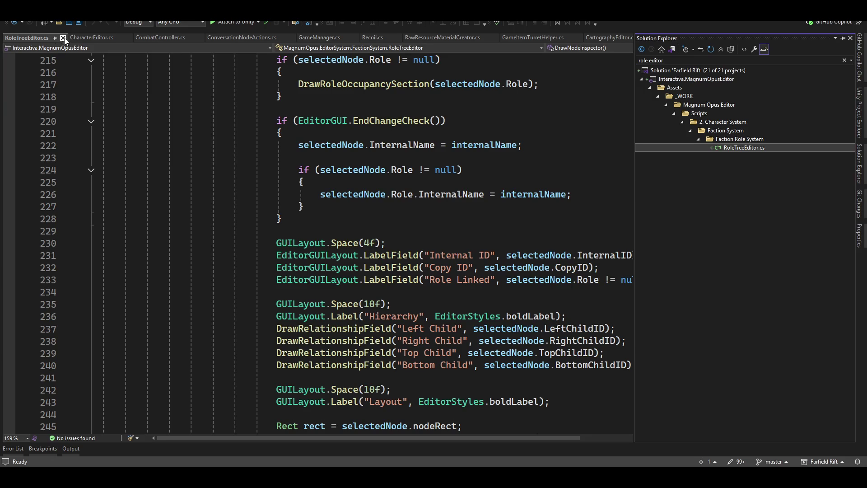
# - Glance at CharacterEditor.cs, PointOfInterest.cs and PointOfInterestZone.cs, then return to RoleTreeEditor.cs
pyautogui.click(93, 37)
pyautogui.scroll(-3, 468, 277)
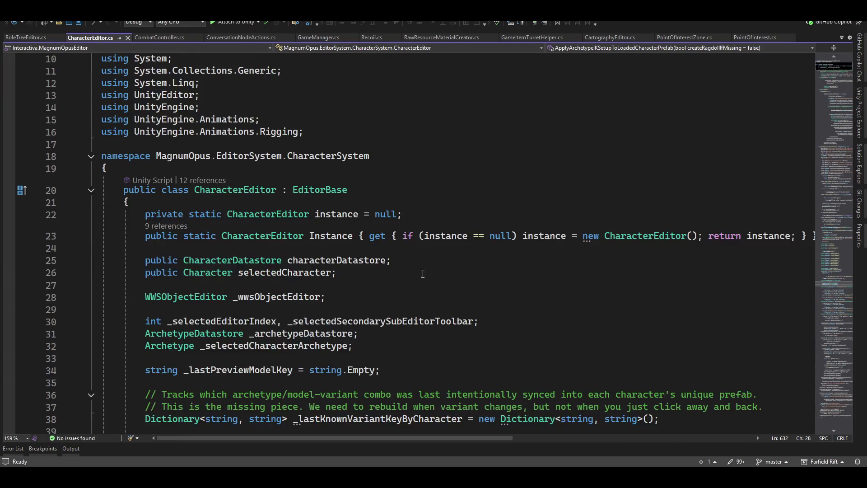
pyautogui.scroll(-4, 441, 277)
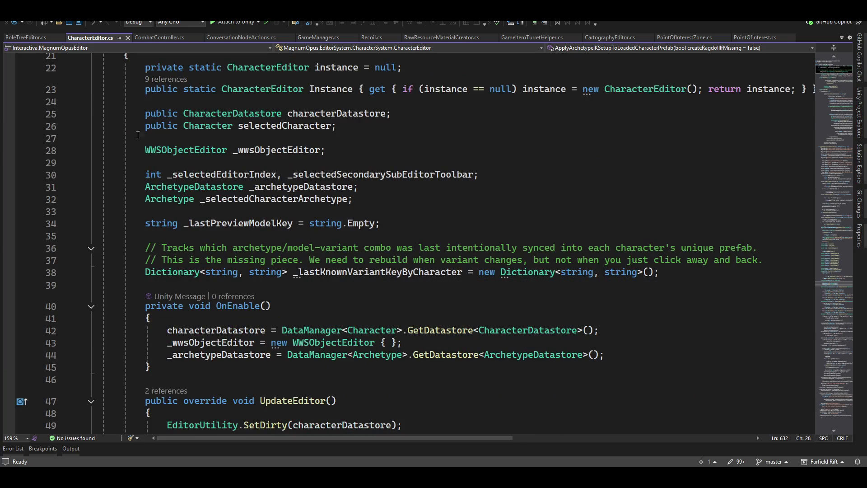
pyautogui.click(762, 37)
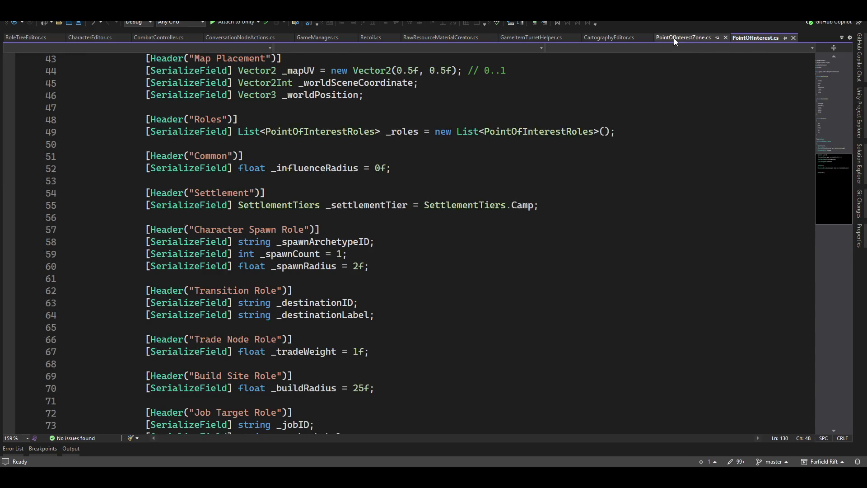
pyautogui.click(674, 38)
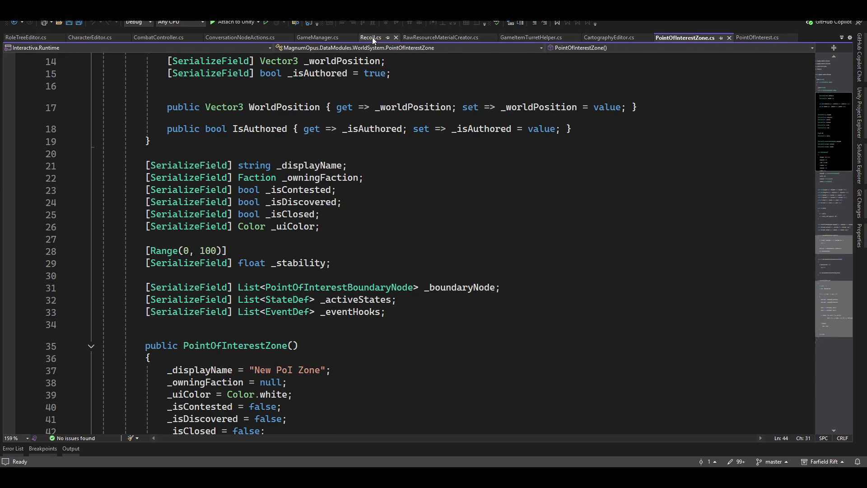
pyautogui.click(21, 38)
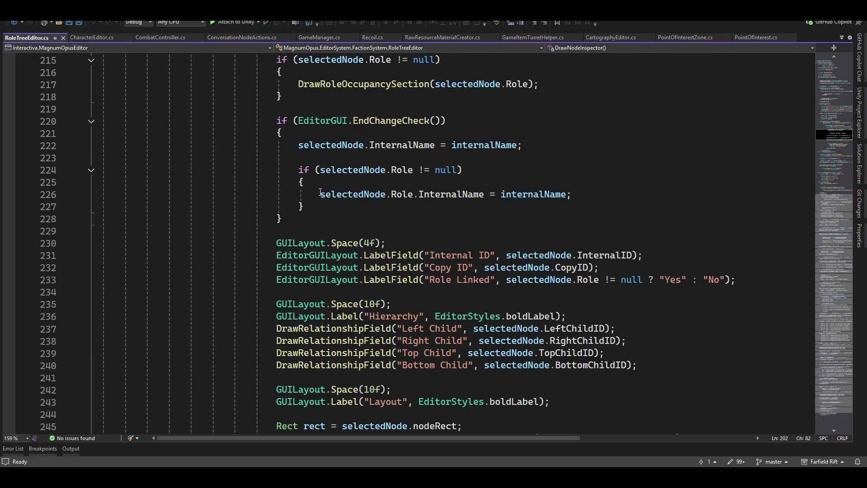
# - Step through the inspector code around the Snap This Branch block to line 272
pyautogui.click(454, 380)
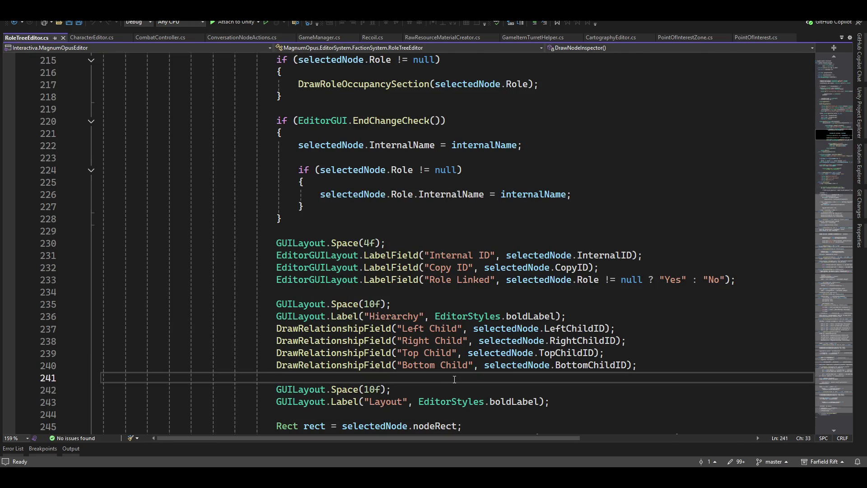
pyautogui.press('Down')
pyautogui.press('Down')
pyautogui.press('Down')
pyautogui.press('Down')
pyautogui.press('Down')
pyautogui.press('Down')
pyautogui.press('Down')
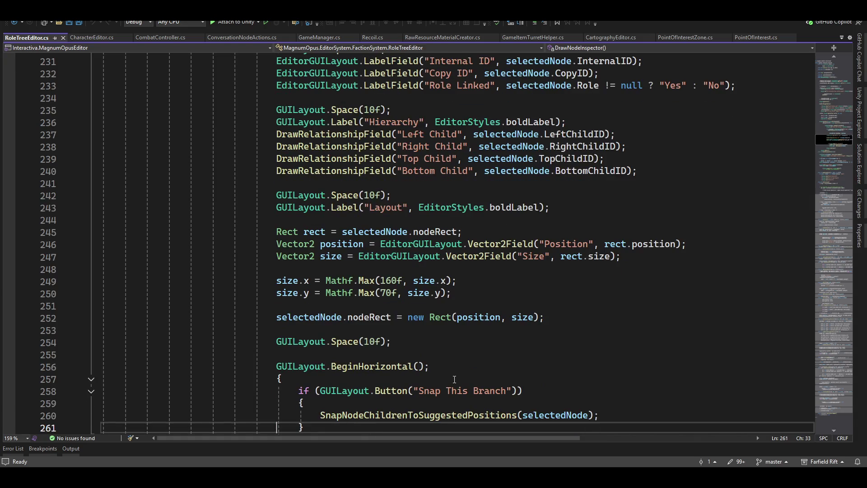
pyautogui.press('Up')
pyautogui.press('Up')
pyautogui.press('Up')
pyautogui.press('Up')
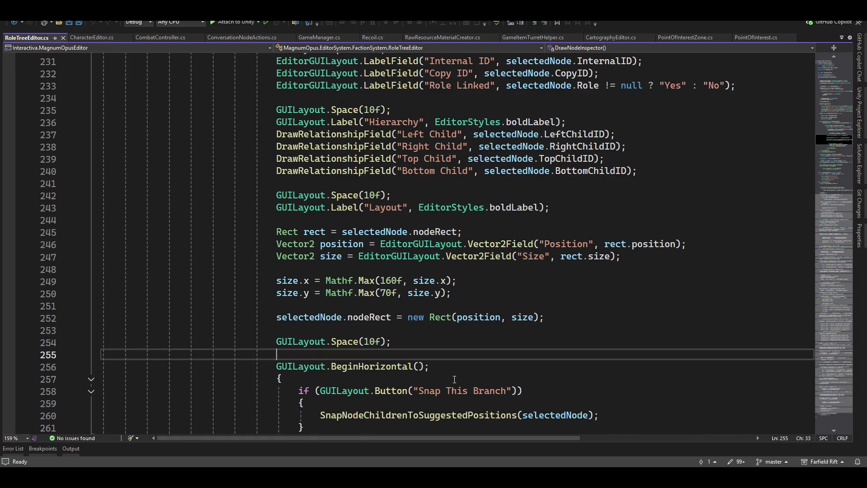
pyautogui.press('Down')
pyautogui.press('Down')
pyautogui.press('Down')
pyautogui.press('Down')
pyautogui.press('Down')
pyautogui.press('Down')
pyautogui.press('Down')
pyautogui.press('Down')
pyautogui.press('Down')
pyautogui.press('Up')
pyautogui.press('Up')
pyautogui.press('Up')
pyautogui.press('Up')
pyautogui.press('Up')
pyautogui.press('Up')
pyautogui.press('Down')
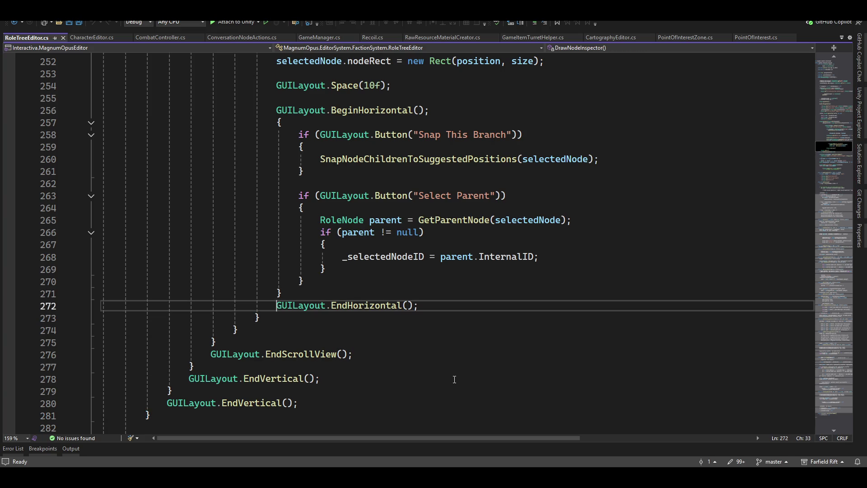
pyautogui.press('End')
pyautogui.scroll(2, 282, 313)
pyautogui.scroll(7, 275, 308)
pyautogui.scroll(7, 264, 302)
pyautogui.scroll(5, 253, 294)
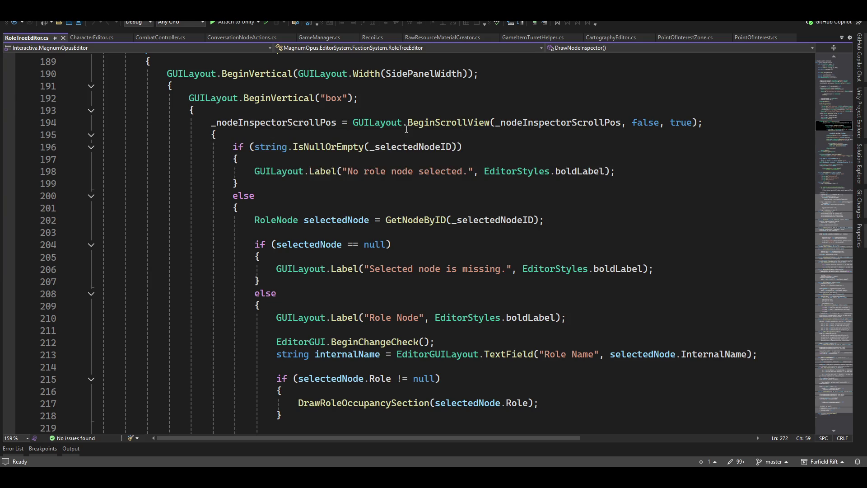
# - Scroll to the top of the file and move the caret to the blank line after the private fields
pyautogui.moveTo(831, 127); pyautogui.dragTo(821, 70)
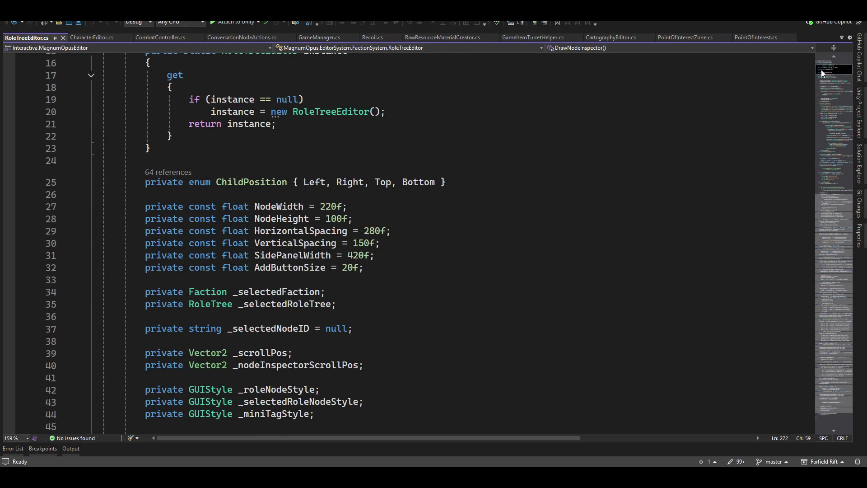
pyautogui.moveTo(822, 69); pyautogui.dragTo(825, 56)
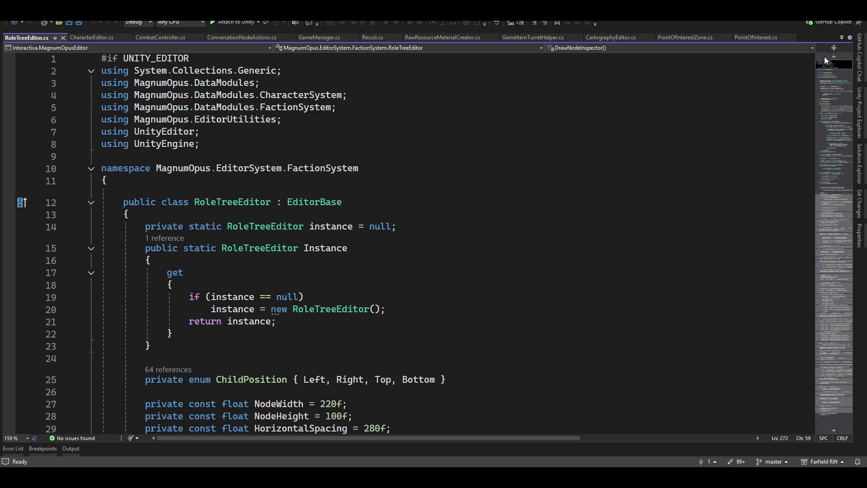
pyautogui.moveTo(494, 198); pyautogui.dragTo(647, 190)
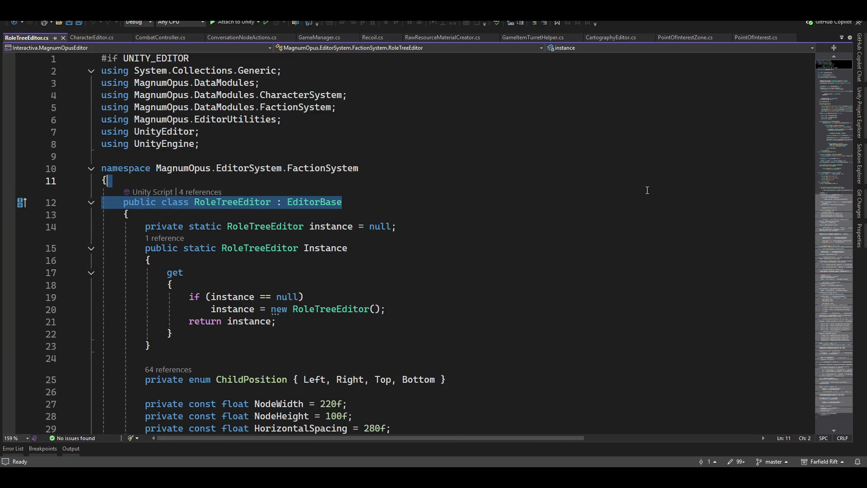
pyautogui.press('Up')
pyautogui.press('Down')
pyautogui.press('Down')
pyautogui.press('Down')
pyautogui.press('Down')
pyautogui.press('Down')
pyautogui.press('Down')
pyautogui.press('Down')
pyautogui.press('Down')
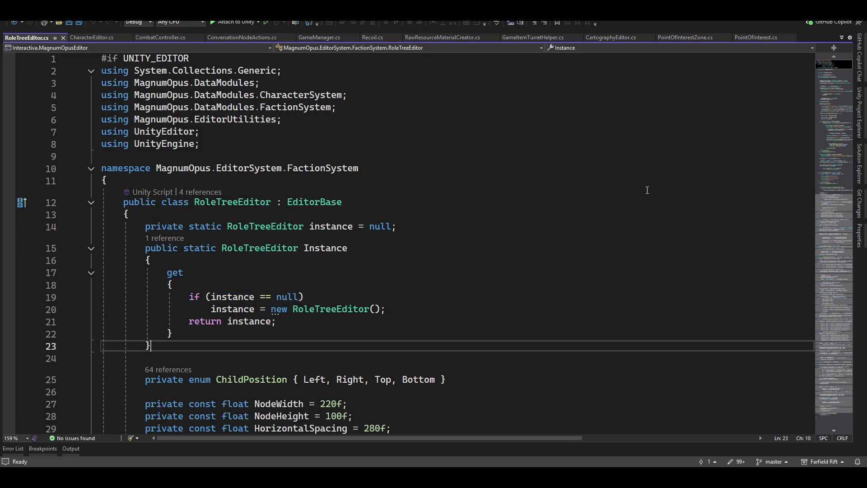
pyautogui.press('Down')
pyautogui.press('Down')
pyautogui.press('Down')
pyautogui.press('Down')
pyautogui.press('Down')
pyautogui.press('Down')
pyautogui.press('Down')
pyautogui.press('Down')
pyautogui.press('Down')
pyautogui.press('Down')
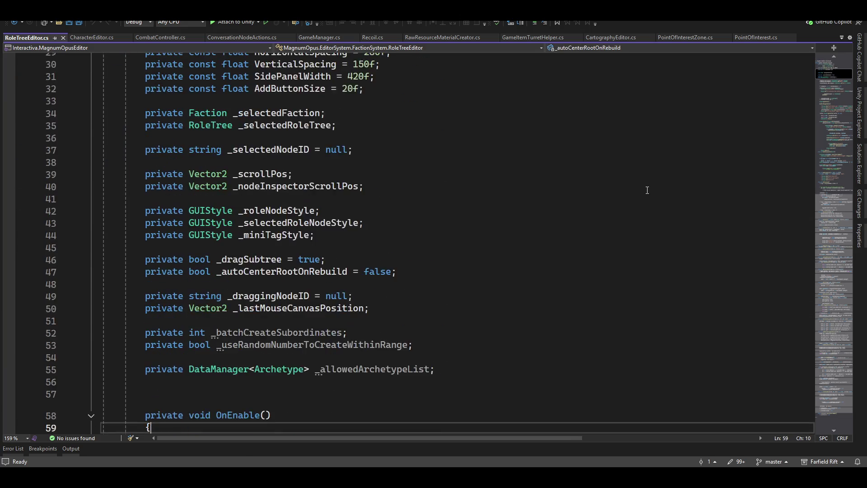
pyautogui.press('Down')
pyautogui.press('Up')
pyautogui.press('Up')
pyautogui.press('Up')
pyautogui.press('Up')
# - Declare the field Vector2 _subbordinateScrollViewPos; below _allowedArchetypeList and review the file via the minimap
pyautogui.press('Return')
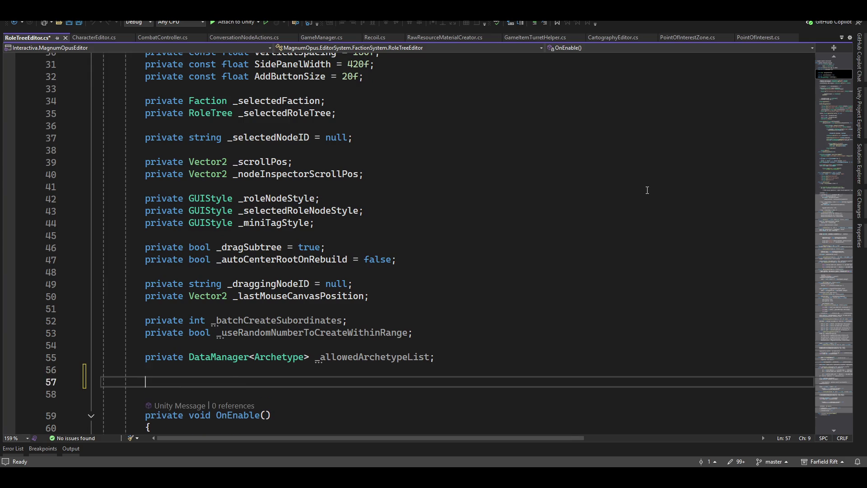
pyautogui.write('vector')
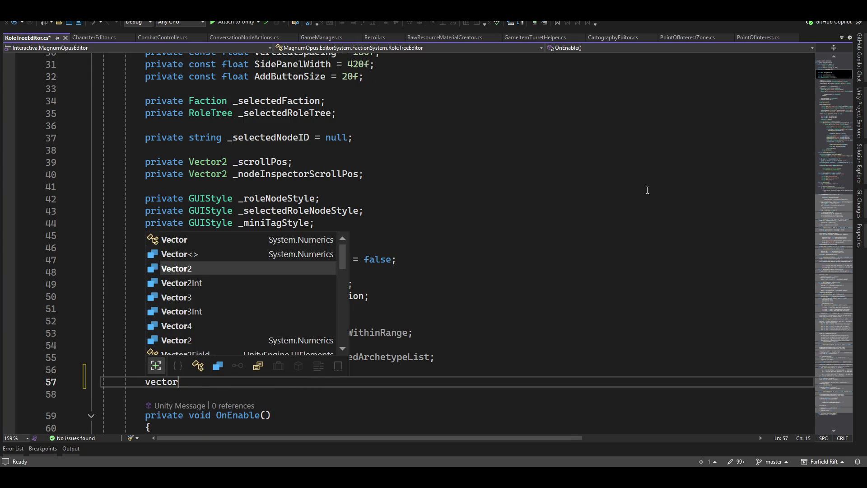
pyautogui.write('2 _')
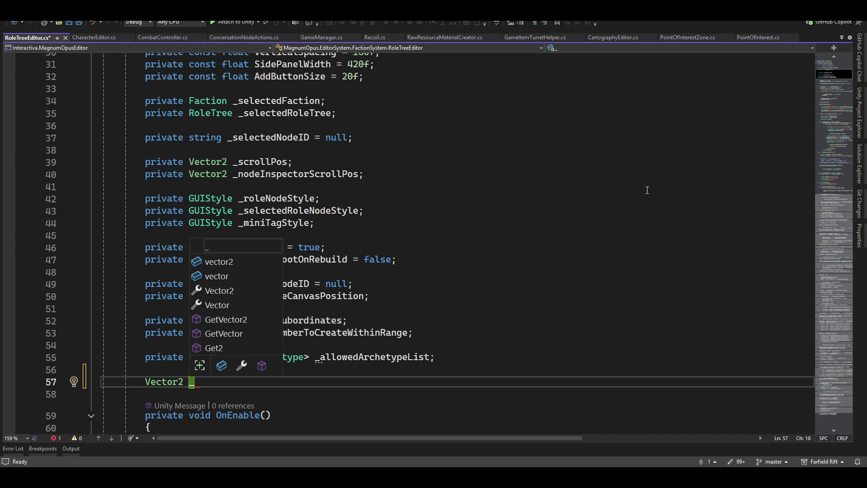
pyautogui.write('subbordinate')
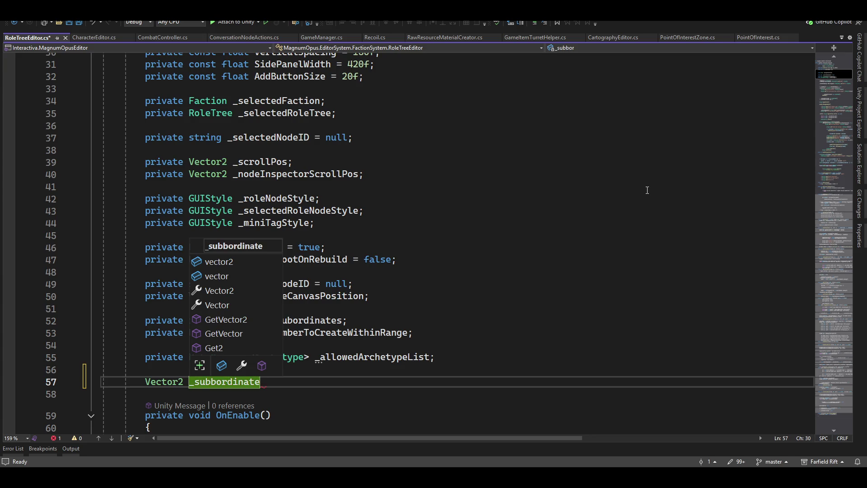
pyautogui.write('Scroll')
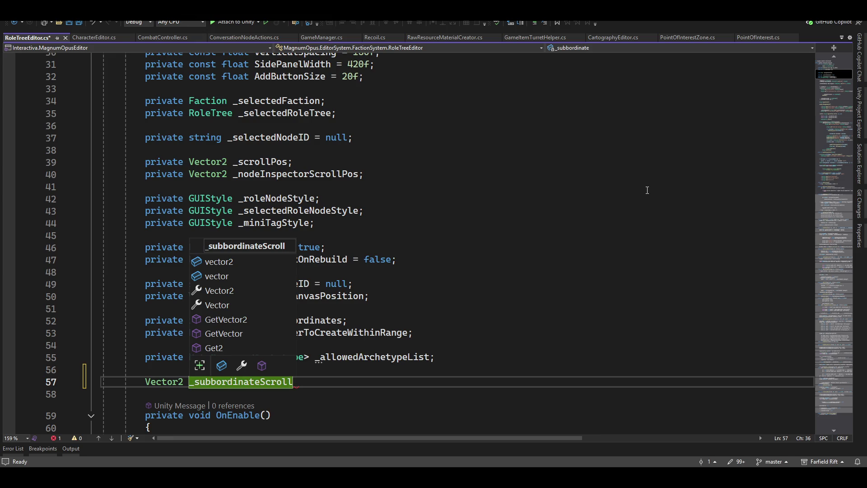
pyautogui.write('Voe')
pyautogui.press('BackSpace')
pyautogui.press('BackSpace')
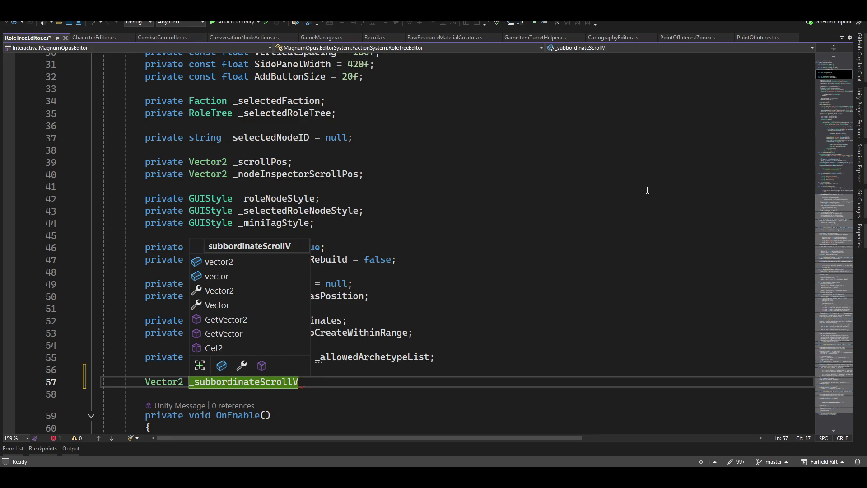
pyautogui.write('iewPos.;')
pyautogui.press('BackSpace')
pyautogui.press('Escape')
pyautogui.write(';')
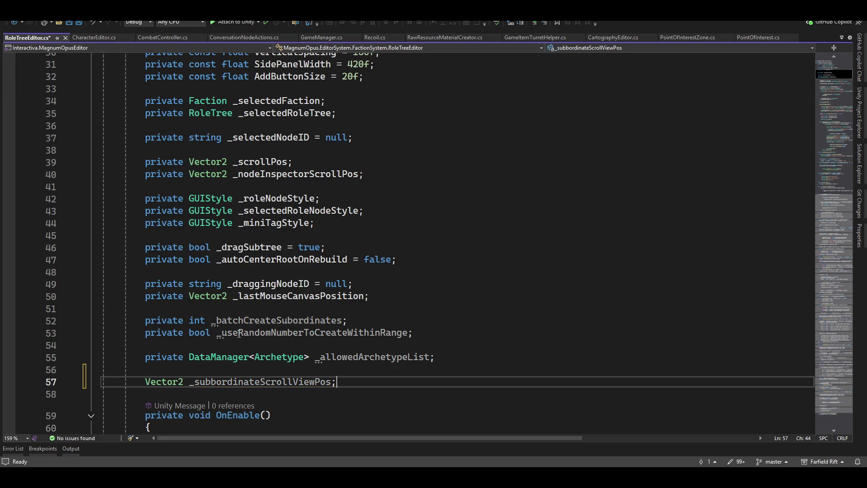
pyautogui.scroll(-10, 223, 384)
pyautogui.scroll(-6, 818, 257)
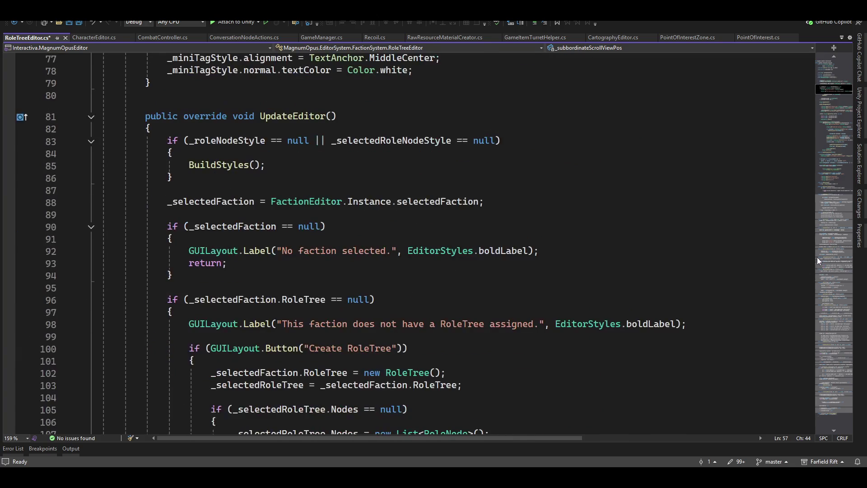
pyautogui.moveTo(841, 121); pyautogui.dragTo(824, 355)
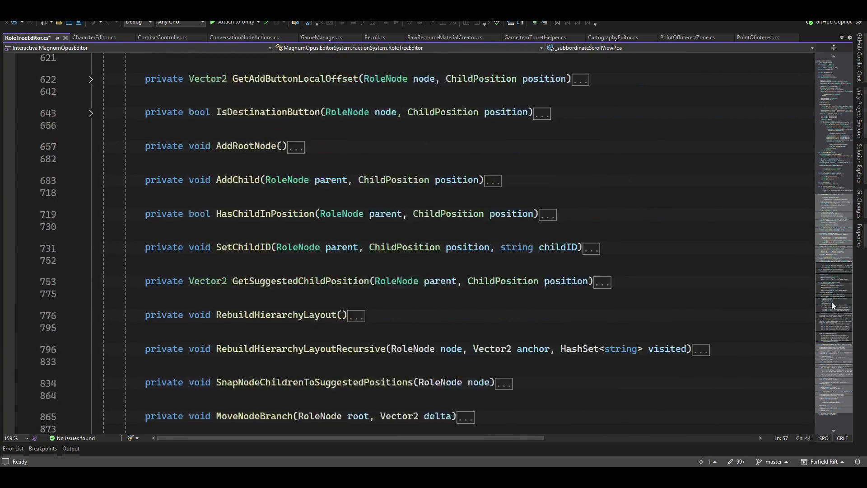
pyautogui.moveTo(824, 355); pyautogui.dragTo(823, 84)
pyautogui.scroll(8, 348, 381)
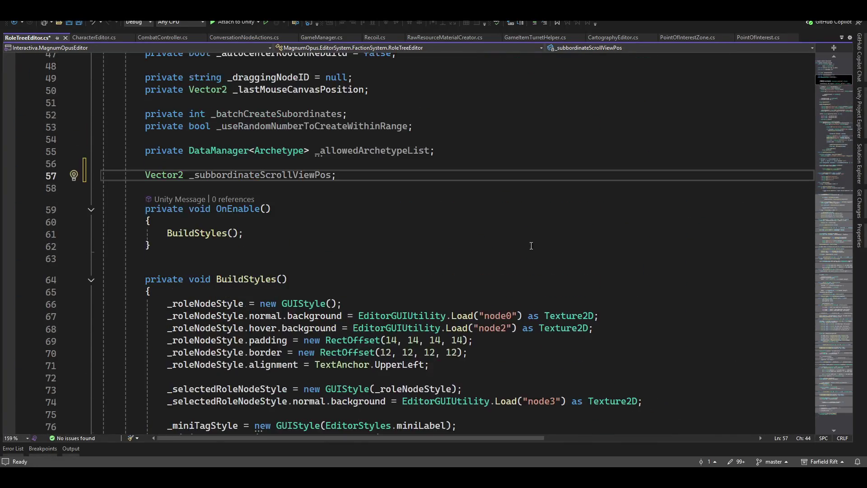
# - Fix the field name to _subordinateScrollViewPos by deleting the extra b
pyautogui.click(211, 285)
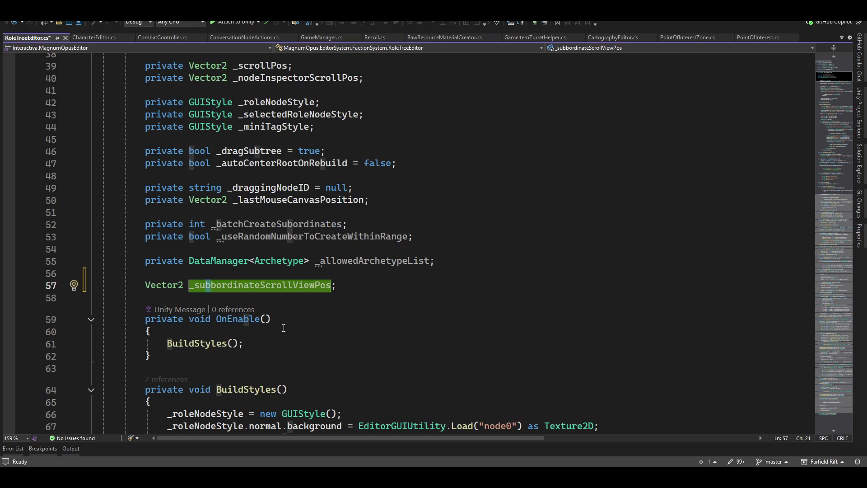
pyautogui.press('Delete')
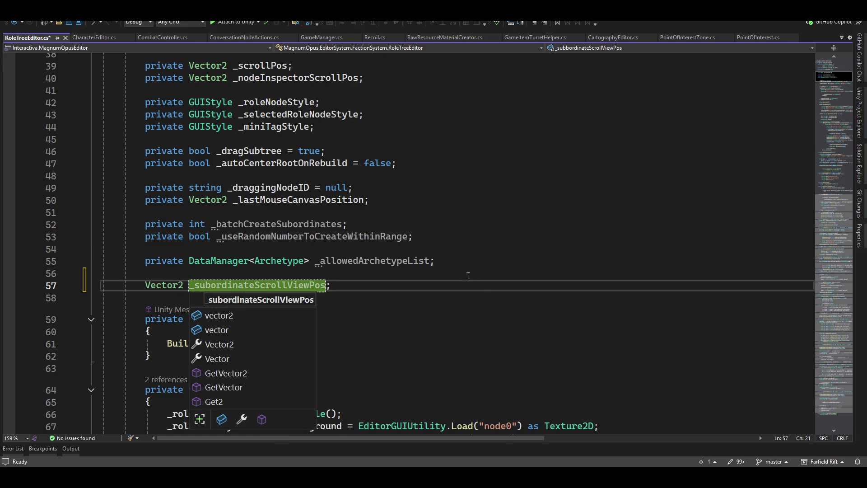
pyautogui.scroll(-4, 774, 295)
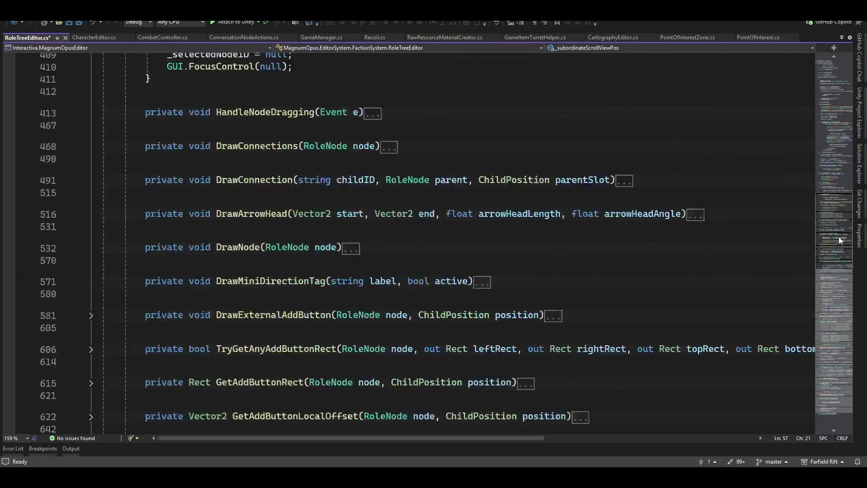
pyautogui.moveTo(822, 108); pyautogui.dragTo(839, 211)
pyautogui.scroll(4, 672, 316)
pyautogui.scroll(3, 676, 322)
pyautogui.scroll(6, 678, 328)
pyautogui.scroll(6, 679, 333)
pyautogui.scroll(4, 682, 339)
pyautogui.scroll(-2, 683, 341)
pyautogui.scroll(-1, 684, 341)
pyautogui.scroll(-7, 685, 345)
pyautogui.scroll(-5, 685, 347)
pyautogui.scroll(-7, 671, 369)
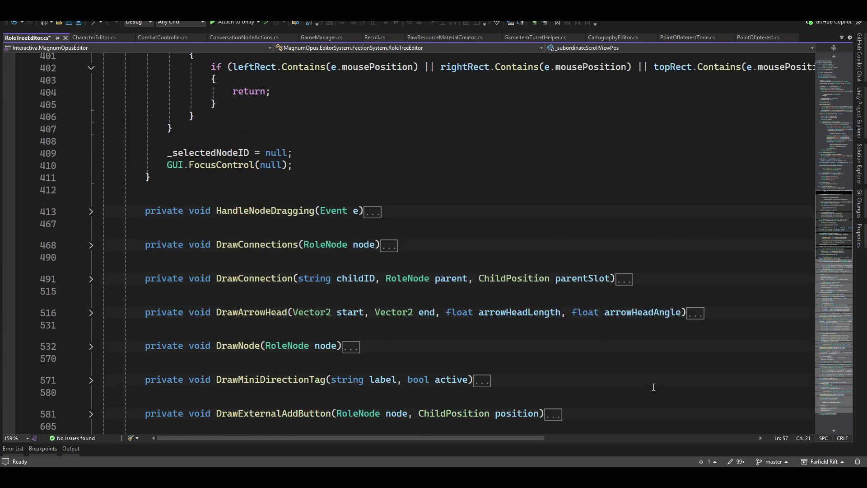
pyautogui.scroll(-2, 655, 387)
pyautogui.scroll(-6, 657, 389)
pyautogui.scroll(-5, 658, 388)
pyautogui.scroll(-6, 661, 390)
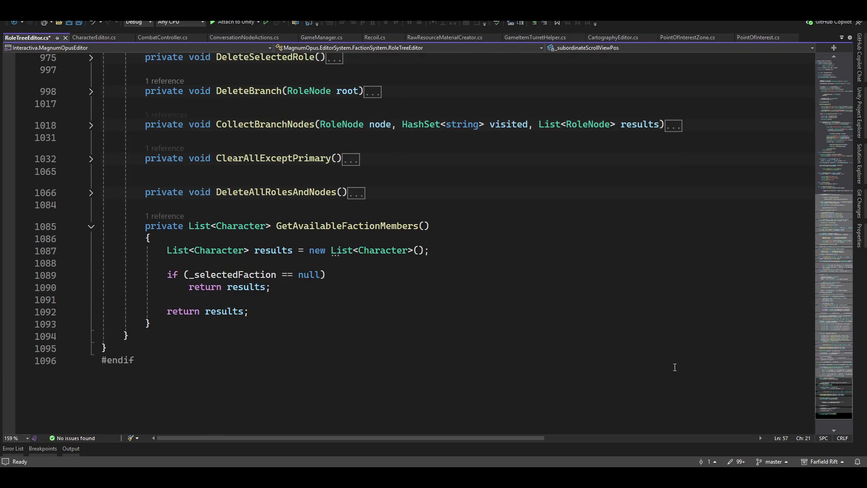
# - Search for 'inspector' to reach DrawNodeInspector and place the caret after its scroll view block
pyautogui.hotkey('ctrl', 'f')
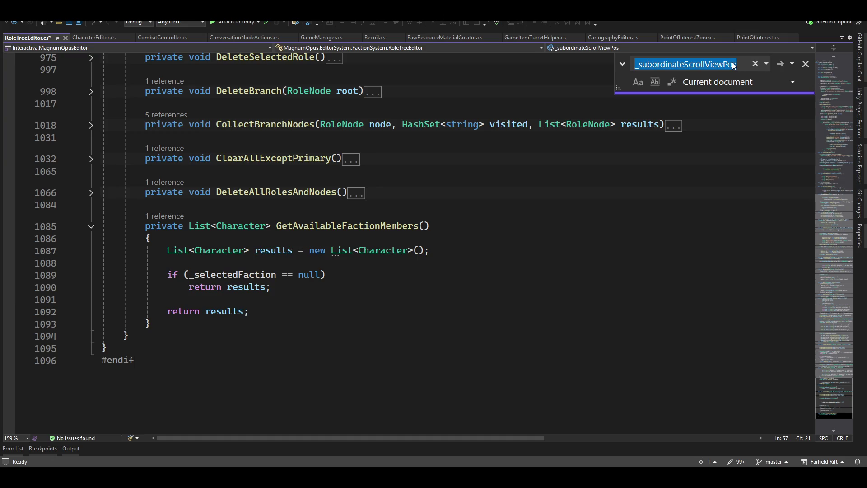
pyautogui.press('BackSpace')
pyautogui.write('inspector')
pyautogui.press('Return')
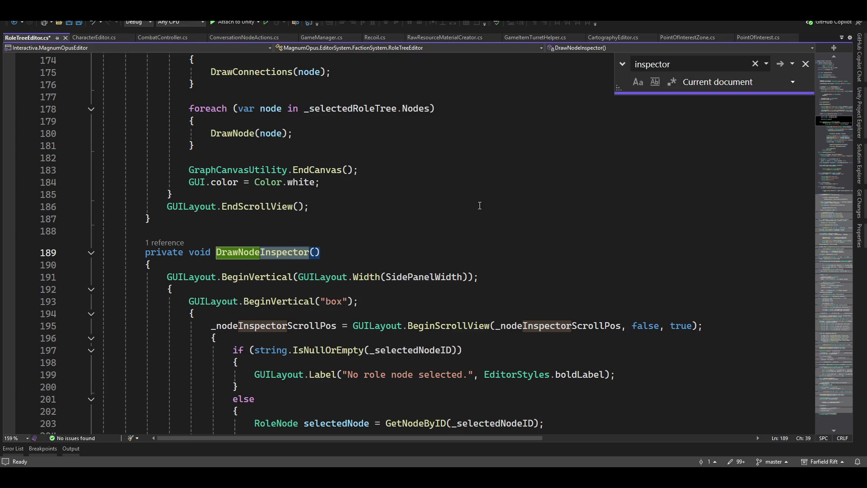
pyautogui.scroll(-8, 469, 310)
pyautogui.scroll(-9, 468, 315)
pyautogui.scroll(-9, 467, 319)
pyautogui.scroll(3, 467, 324)
pyautogui.click(467, 315)
# - Add _subordinateScrollViewPos = GUILayout.BeginScrollView(_subordinateScrollViewPos) with a braced body below the existing scroll view
pyautogui.press('Down')
pyautogui.press('Down')
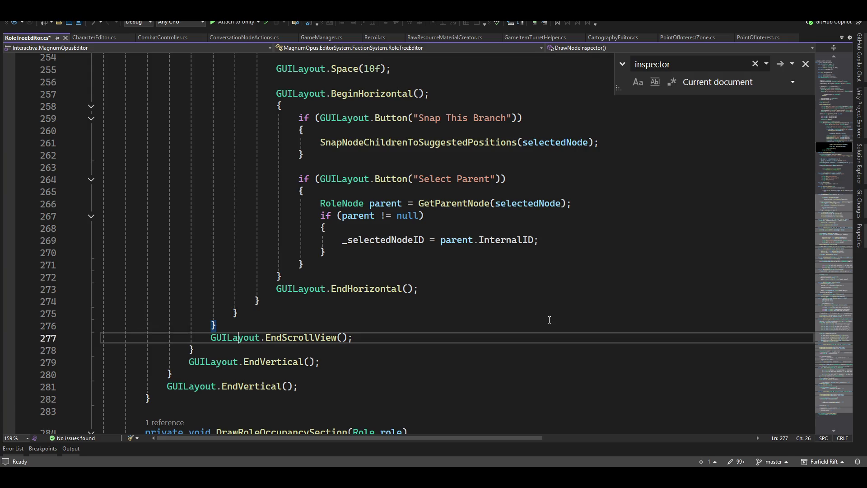
pyautogui.press('Return')
pyautogui.press('Return')
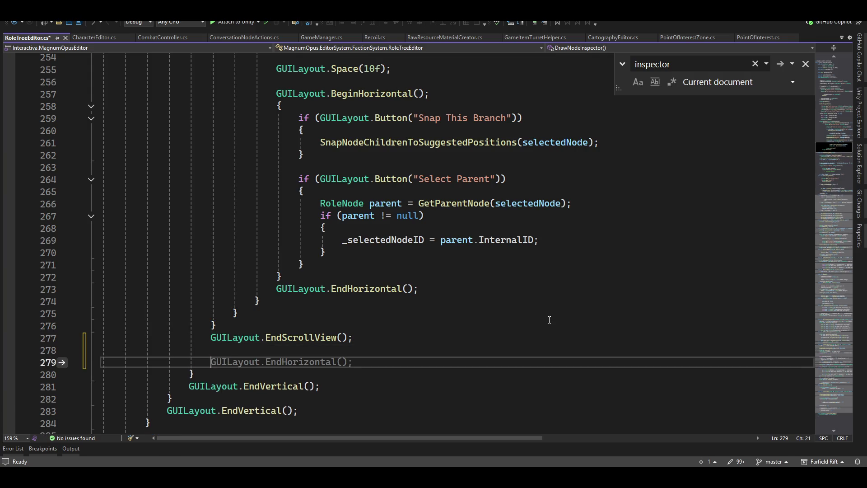
pyautogui.write('guil.')
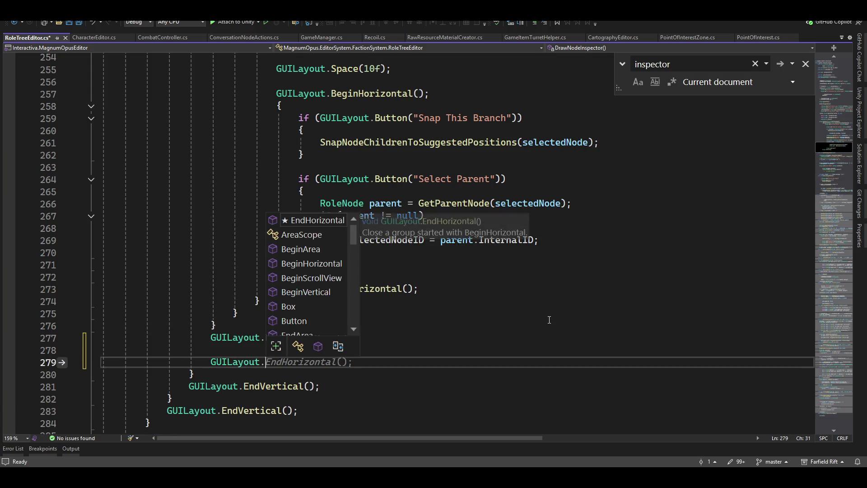
pyautogui.write('beginscro')
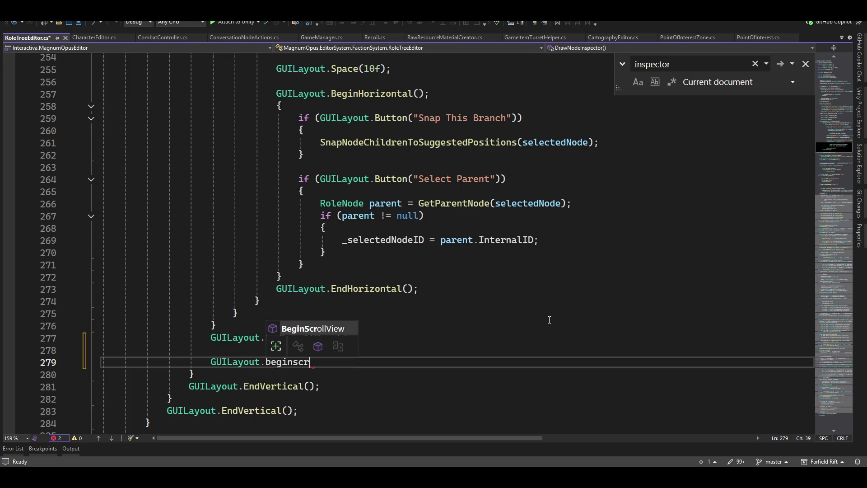
pyautogui.press('Tab')
pyautogui.write('(_')
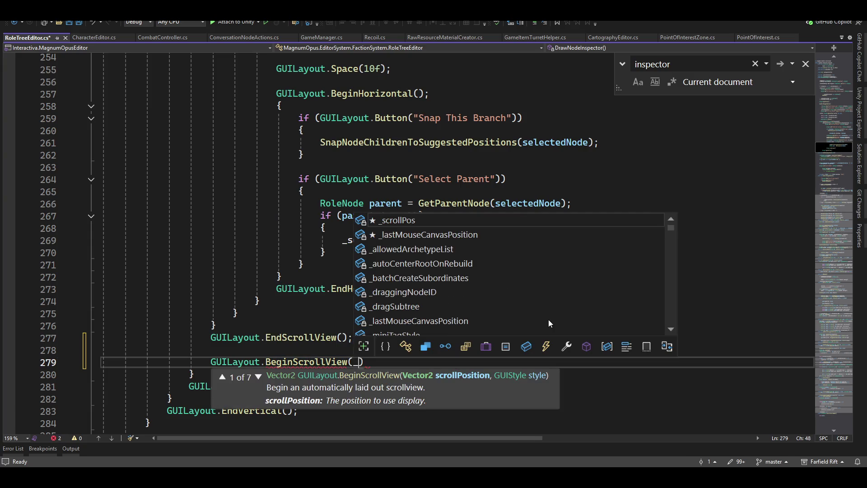
pyautogui.write('sub')
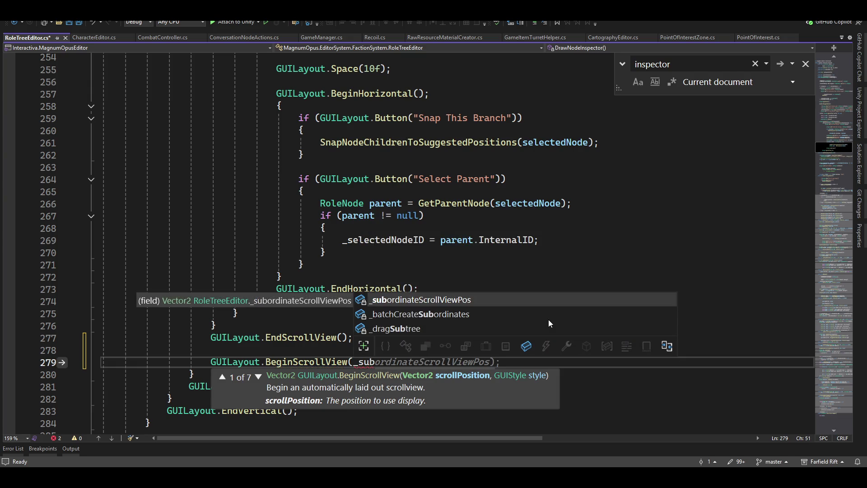
pyautogui.press('Tab')
pyautogui.press('Home')
pyautogui.write('_subordin')
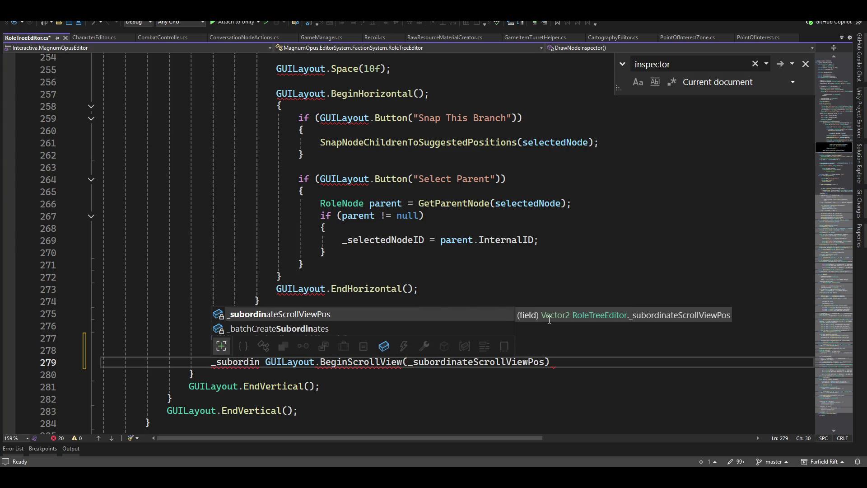
pyautogui.press('Tab')
pyautogui.write('=')
pyautogui.press('End')
pyautogui.press('Left')
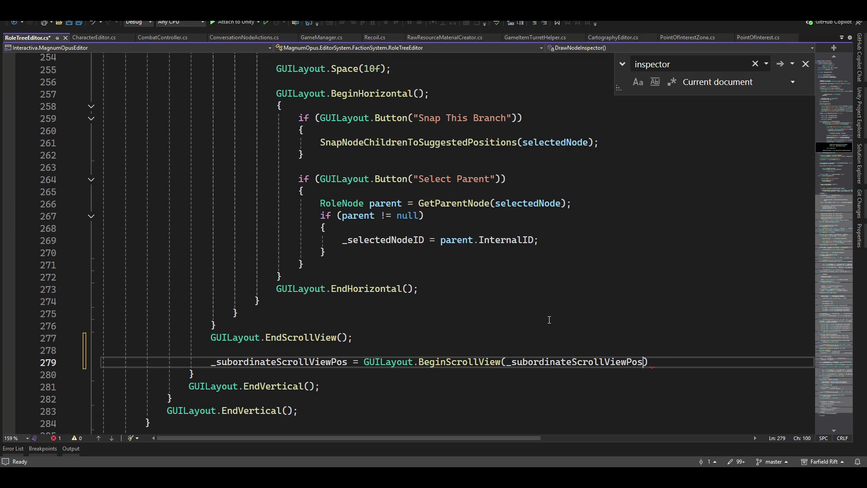
pyautogui.write(', false, true')
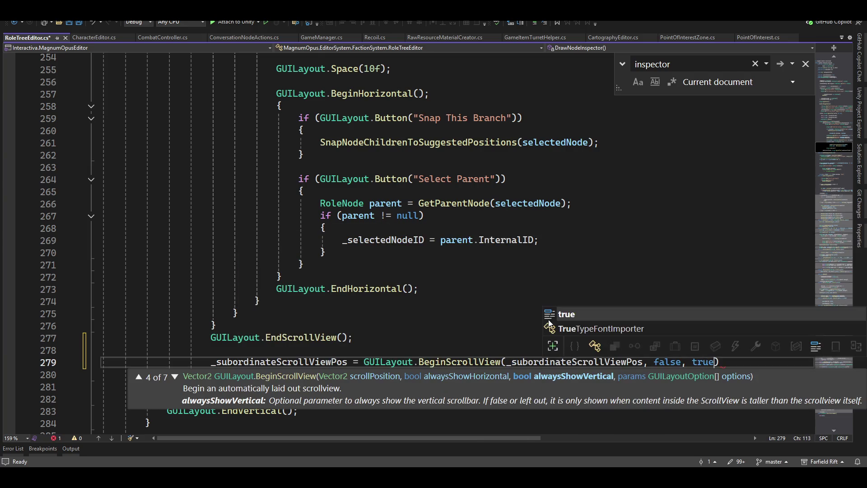
pyautogui.press('End')
pyautogui.write(';')
pyautogui.press('Return')
pyautogui.write('{ }')
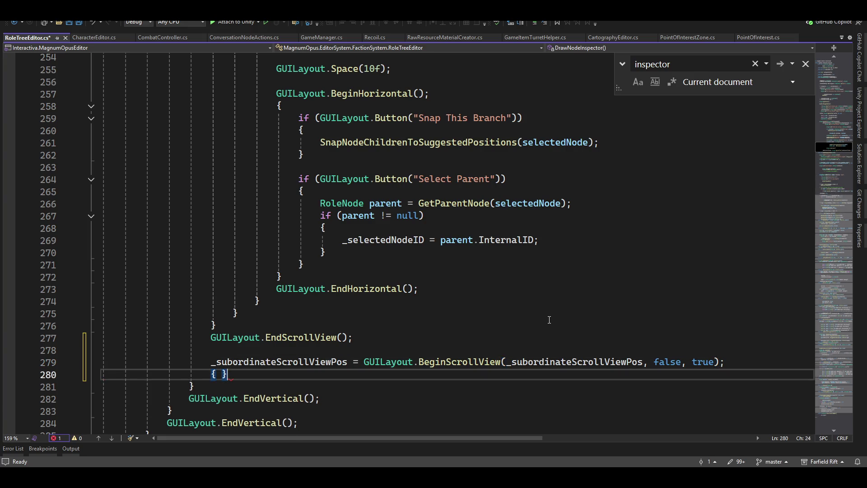
pyautogui.press('Return')
pyautogui.write('guilay,.end')
# - Close the new scroll view with GUILayout.EndScrollView() and split its braces onto separate lines
pyautogui.press('Left')
pyautogui.press('Left')
pyautogui.press('Left')
pyautogui.press('Left')
pyautogui.press('BackSpace')
pyautogui.press('Right')
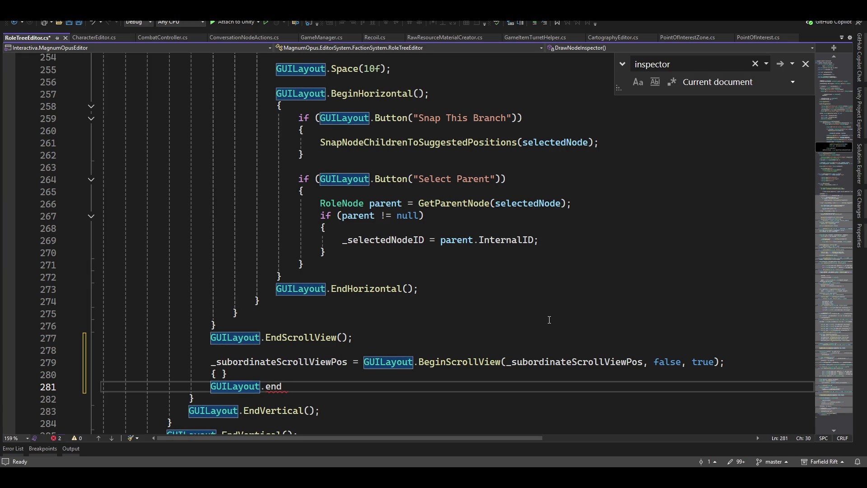
pyautogui.press('Delete')
pyautogui.write('E')
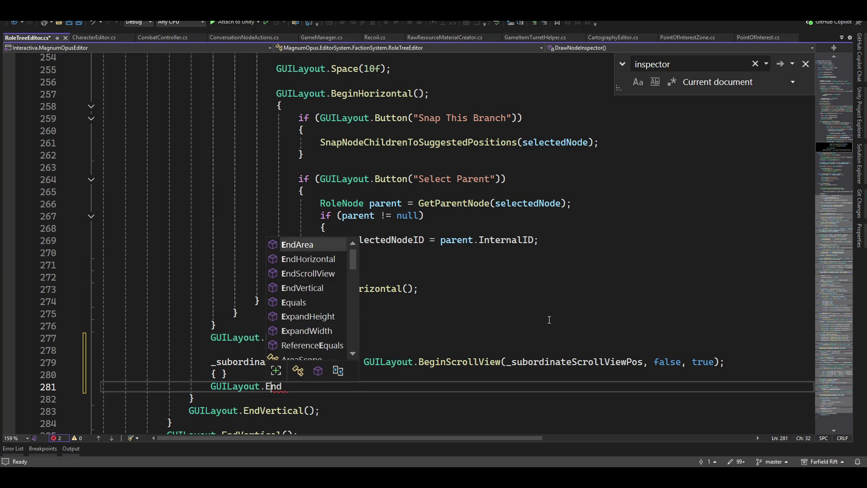
pyautogui.press('Delete')
pyautogui.press('Delete')
pyautogui.write('nd')
pyautogui.press('Down')
pyautogui.press('Down')
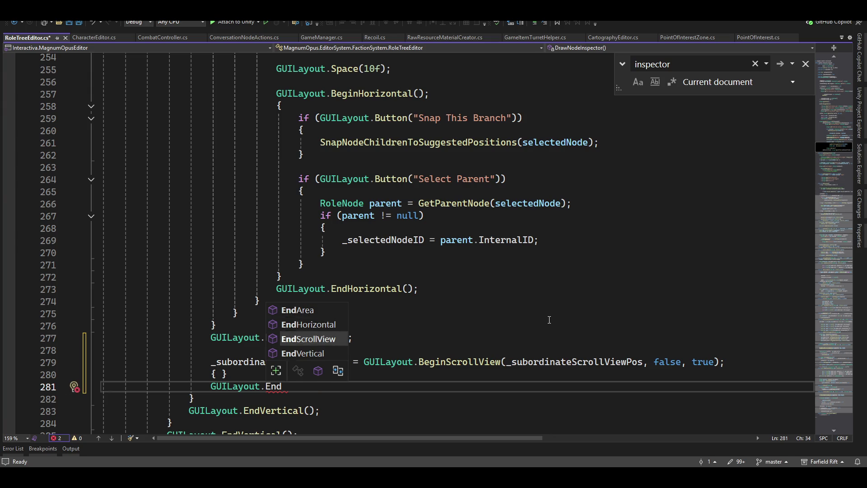
pyautogui.write('()')
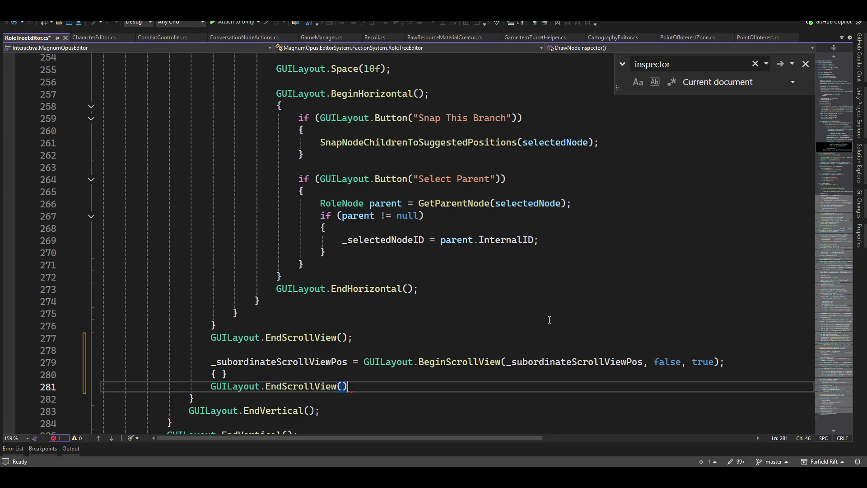
pyautogui.press('Up')
pyautogui.press('Left')
pyautogui.press('Return')
# - Add GUILayout.BeginVertical("box") above the new scroll view
pyautogui.press('Up')
pyautogui.press('Up')
pyautogui.press('Up')
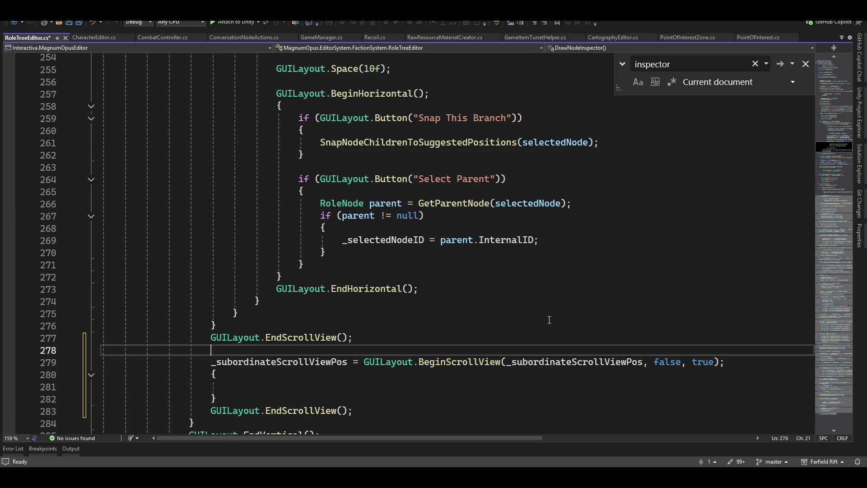
pyautogui.press('Return')
pyautogui.write('guiolayout')
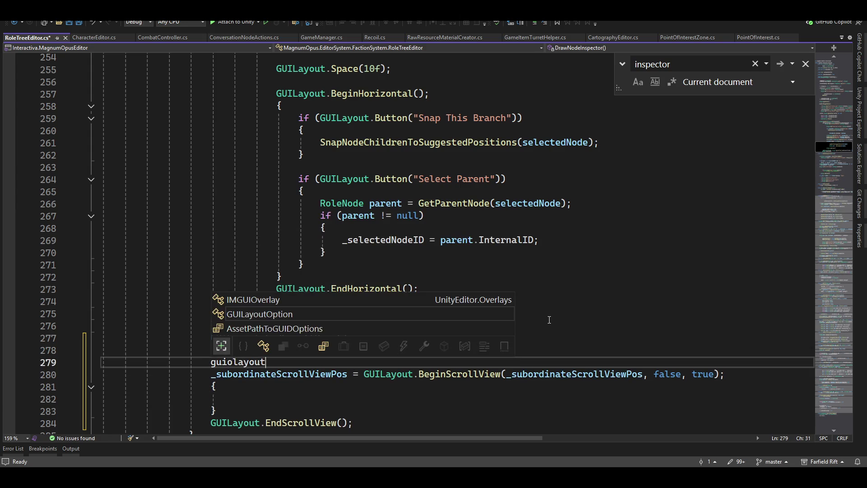
pyautogui.hotkey('ctrl', 'shift', 'Left')
pyautogui.press('BackSpace')
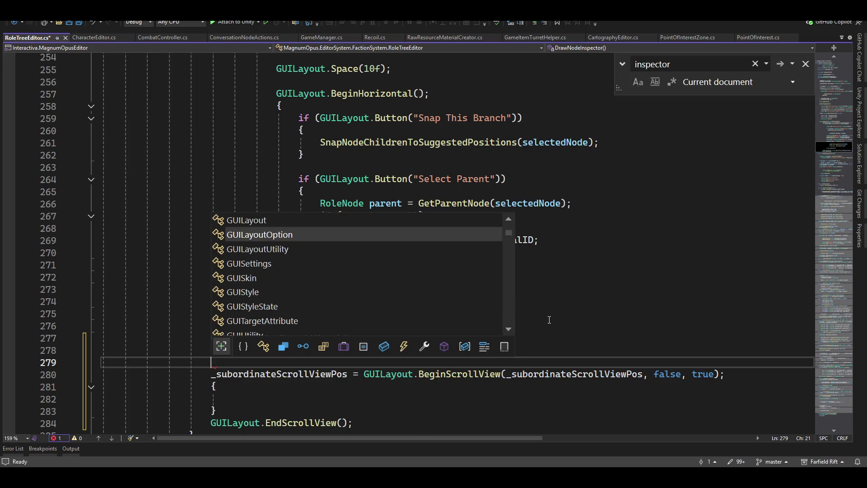
pyautogui.write('guilayout.end')
pyautogui.press('BackSpace')
pyautogui.press('BackSpace')
pyautogui.press('BackSpace')
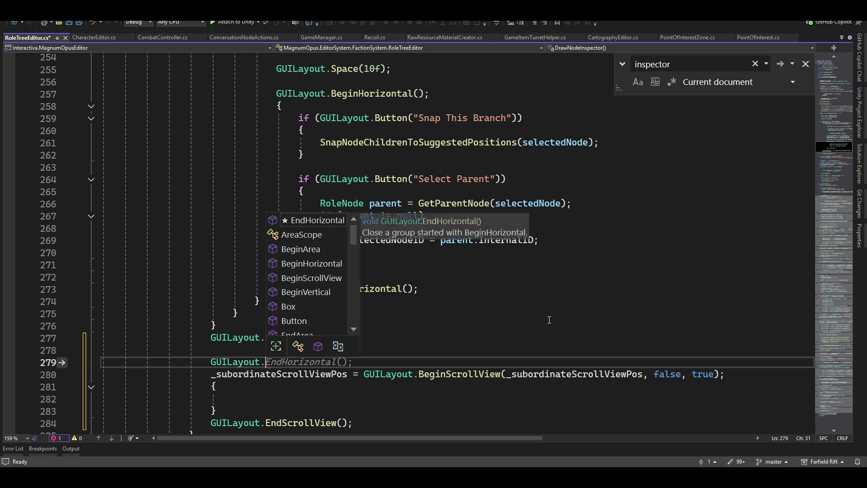
pyautogui.write('beginvert')
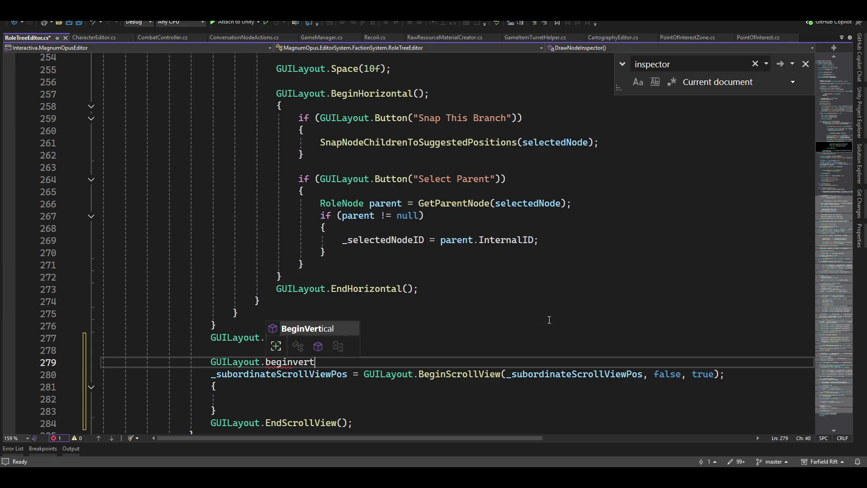
pyautogui.write('("box");')
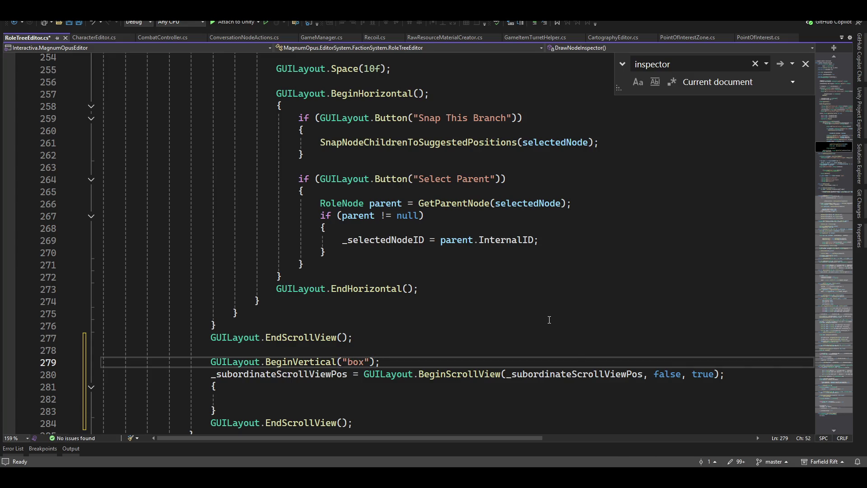
pyautogui.press('Return')
pyautogui.write('{')
# - Close the box with a brace and GUILayout.EndVertical(), dismiss Find, and open a comment line above the section
pyautogui.press('Down')
pyautogui.press('Down')
pyautogui.press('Down')
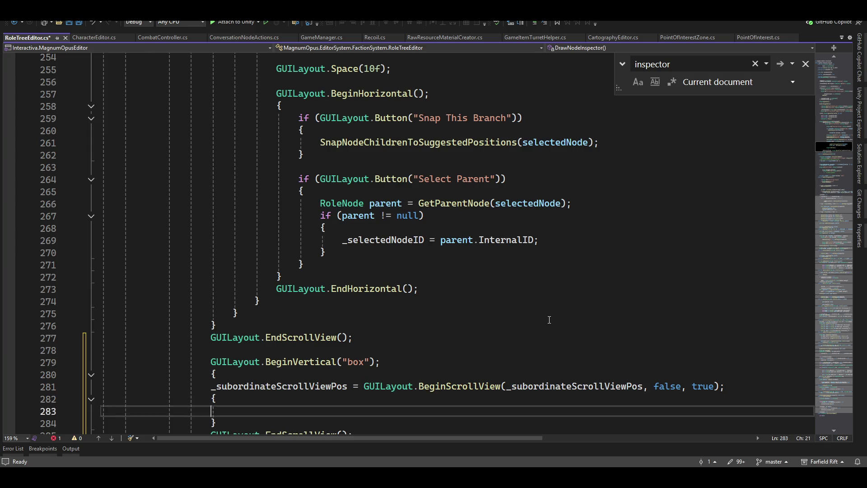
pyautogui.press('Down')
pyautogui.press('Down')
pyautogui.press('End')
pyautogui.press('Return')
pyautogui.write('}')
pyautogui.press('Return')
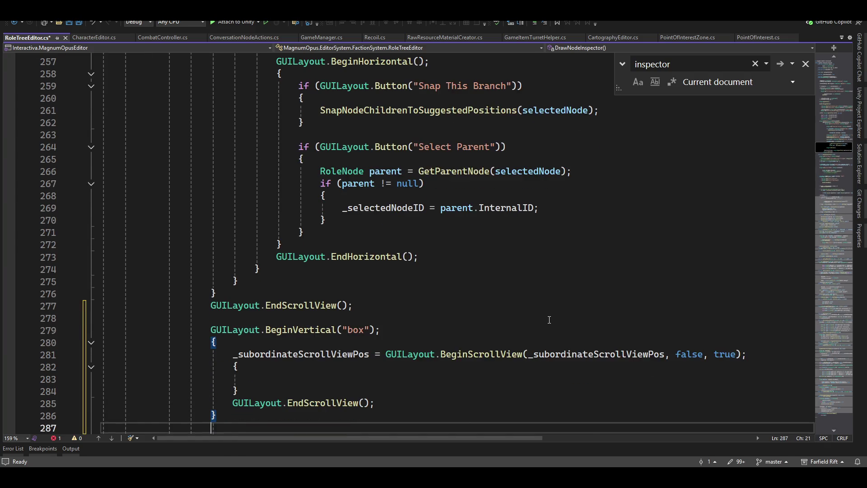
pyautogui.write('guilayout.end')
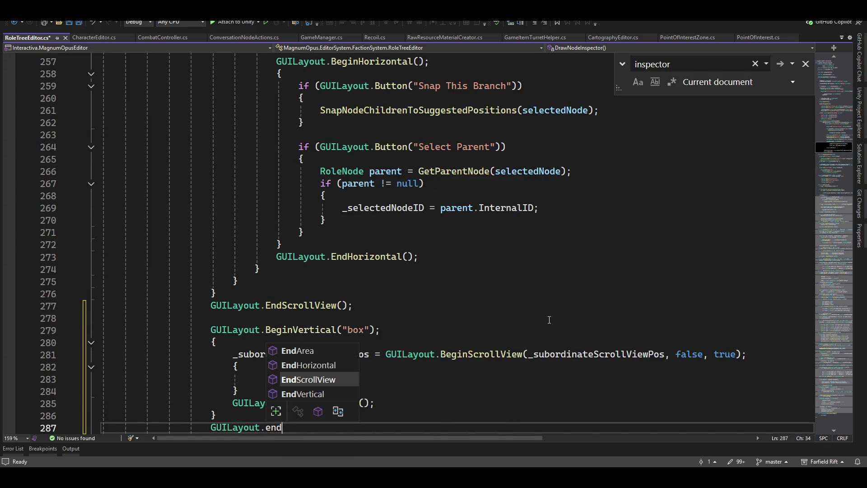
pyautogui.press('Down')
pyautogui.write('();')
pyautogui.press('End')
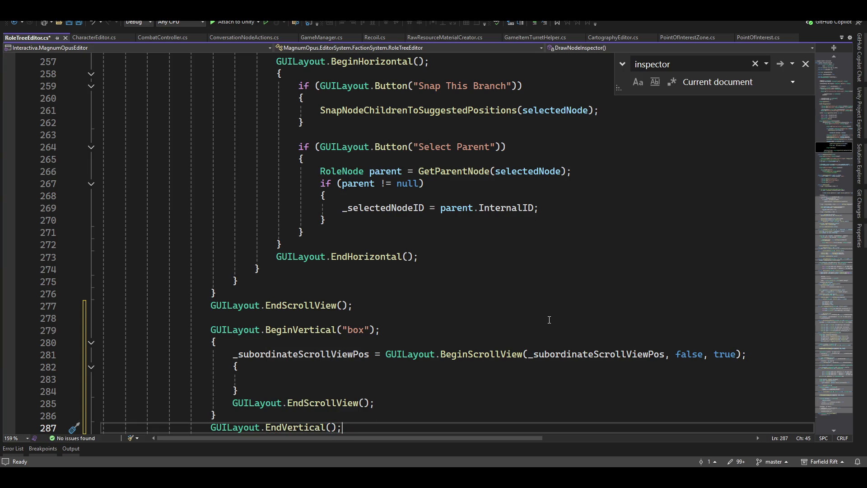
pyautogui.scroll(-2, 549, 319)
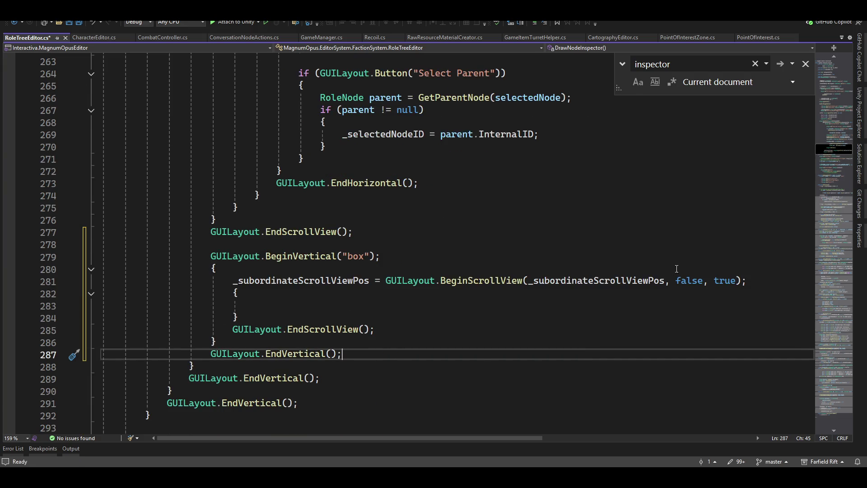
pyautogui.scroll(2, 584, 297)
pyautogui.click(805, 63)
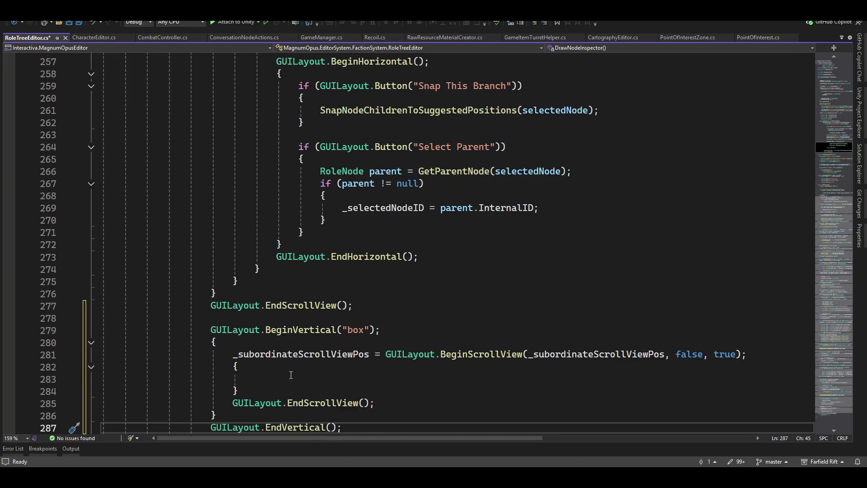
pyautogui.click(233, 318)
pyautogui.press('Return')
pyautogui.write('//suboi')
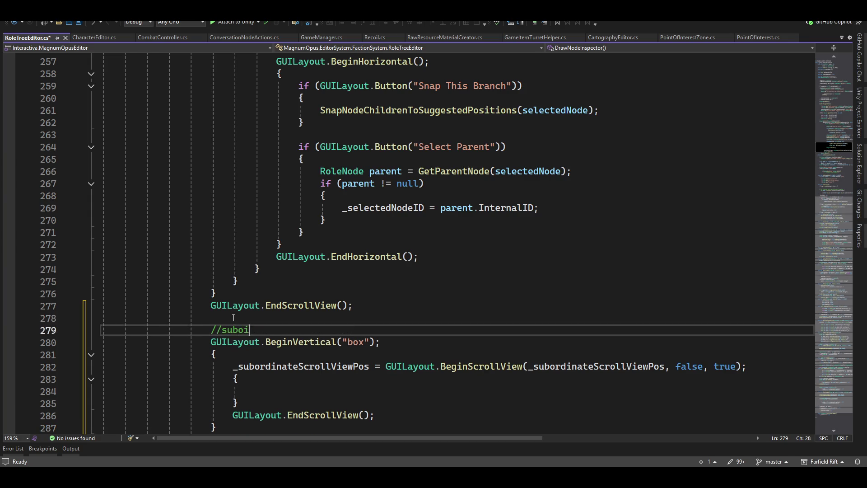
pyautogui.press('BackSpace')
pyautogui.write('rdinates s')
pyautogui.write('hould be batch')
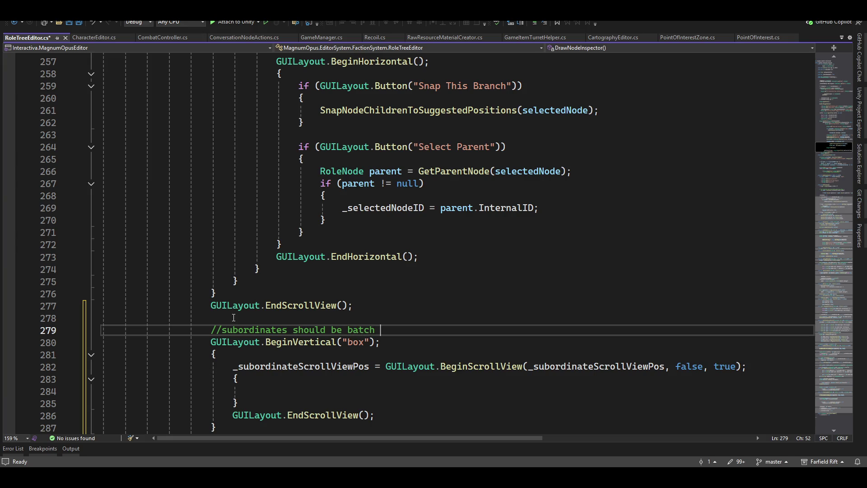
pyautogui.write('ated from the selected role.')
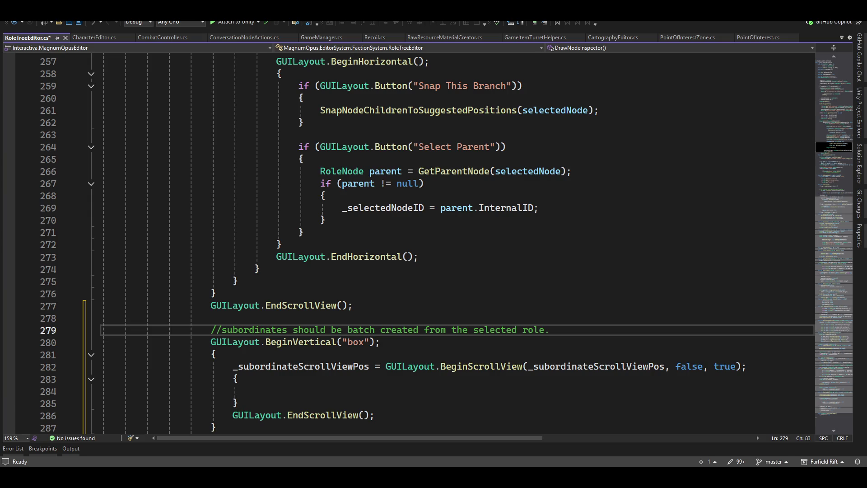
pyautogui.scroll(-3, 406, 217)
pyautogui.scroll(-1, 305, 238)
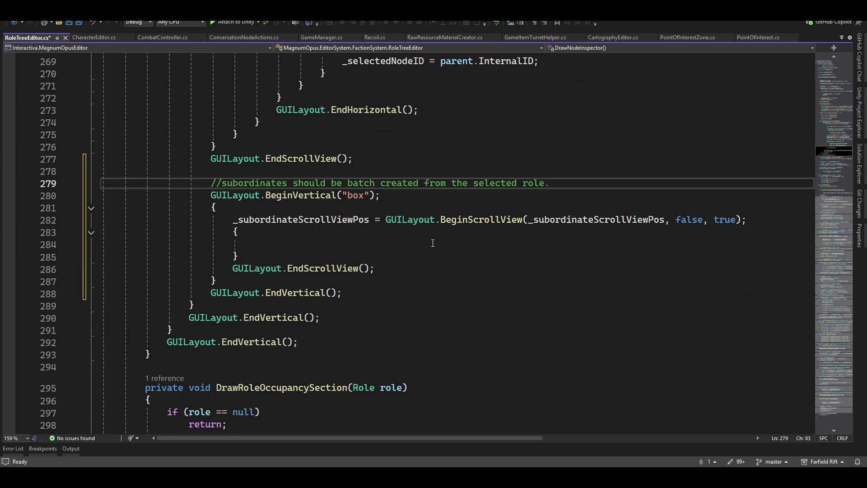
# - Write the // comment that subordinates should be batch created from the selected role, then move to the scroll view body
pyautogui.click(276, 244)
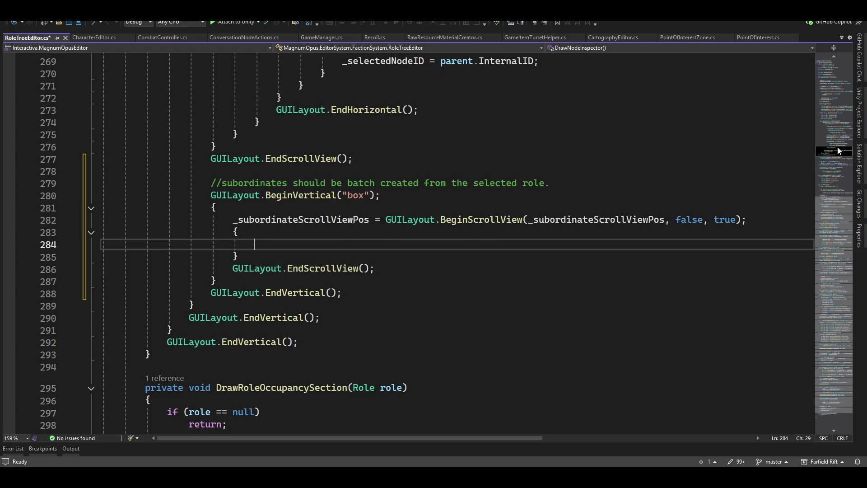
# - Navigate back up to the line below the _subordinateScrollViewPos field
pyautogui.moveTo(837, 150); pyautogui.dragTo(837, 67)
pyautogui.scroll(4, 474, 276)
pyautogui.scroll(-3, 538, 290)
pyautogui.click(563, 220)
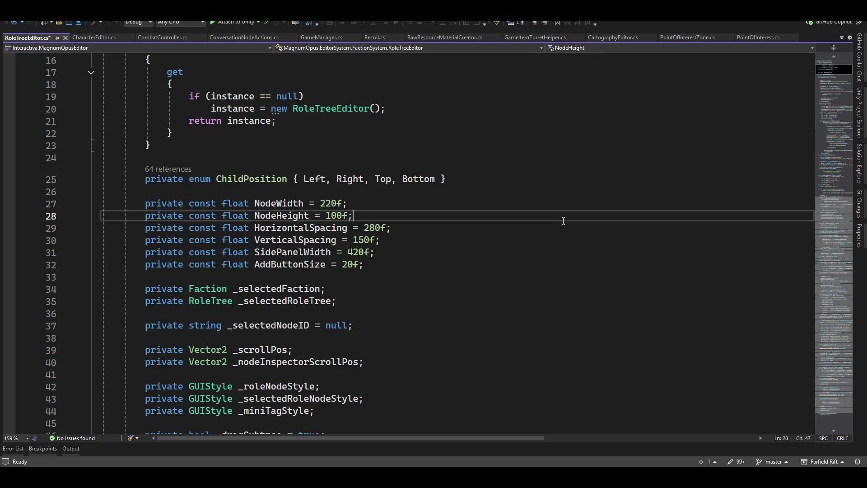
pyautogui.press('Up')
pyautogui.press('Up')
pyautogui.press('Up')
pyautogui.press('Up')
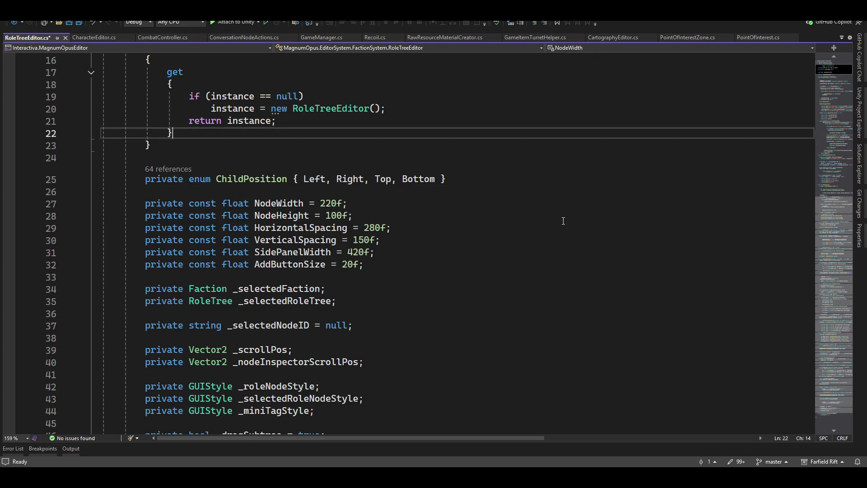
pyautogui.press('Up')
pyautogui.press('Up')
pyautogui.press('Up')
pyautogui.press('Up')
pyautogui.press('Up')
pyautogui.press('Up')
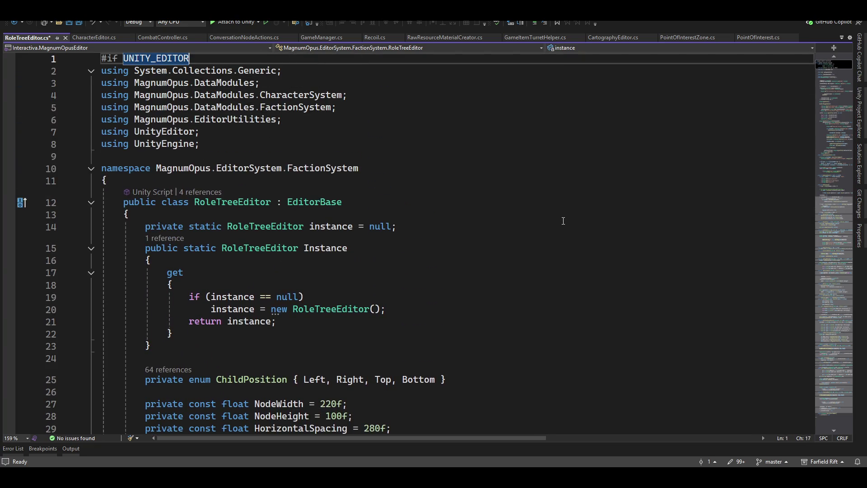
pyautogui.press('Down')
pyautogui.press('Down')
pyautogui.press('Down')
pyautogui.press('Down')
pyautogui.press('Down')
pyautogui.press('Down')
pyautogui.press('Down')
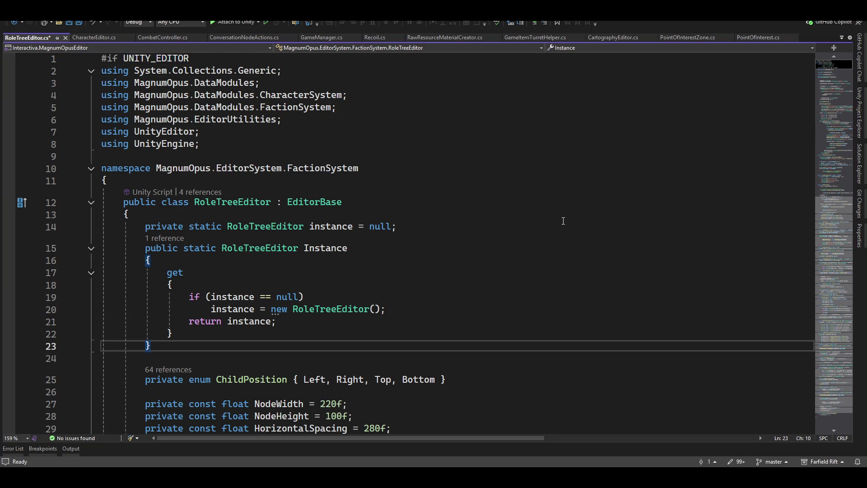
pyautogui.press('Down')
pyautogui.press('Down')
pyautogui.press('Down')
pyautogui.press('Down')
pyautogui.press('Down')
pyautogui.press('Down')
pyautogui.press('Down')
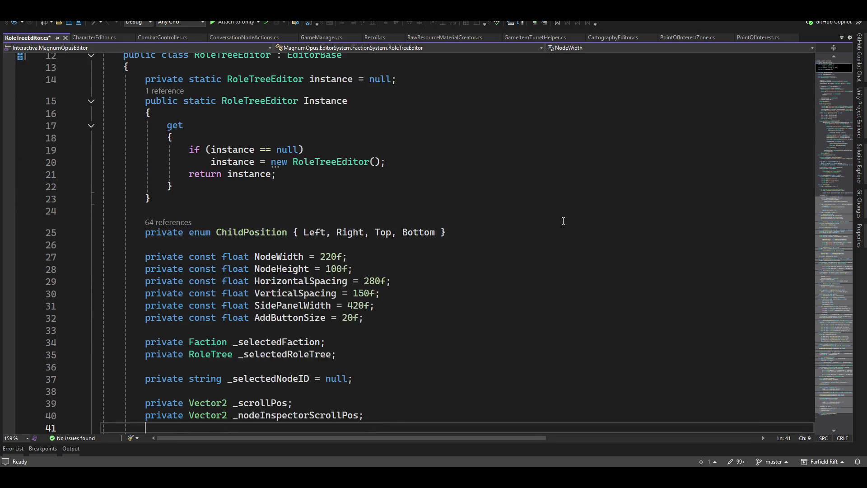
pyautogui.press('Down')
pyautogui.press('Down')
pyautogui.press('Down')
pyautogui.press('Down')
pyautogui.press('Down')
pyautogui.press('Down')
pyautogui.press('Down')
pyautogui.press('Down')
pyautogui.press('Down')
pyautogui.press('Down')
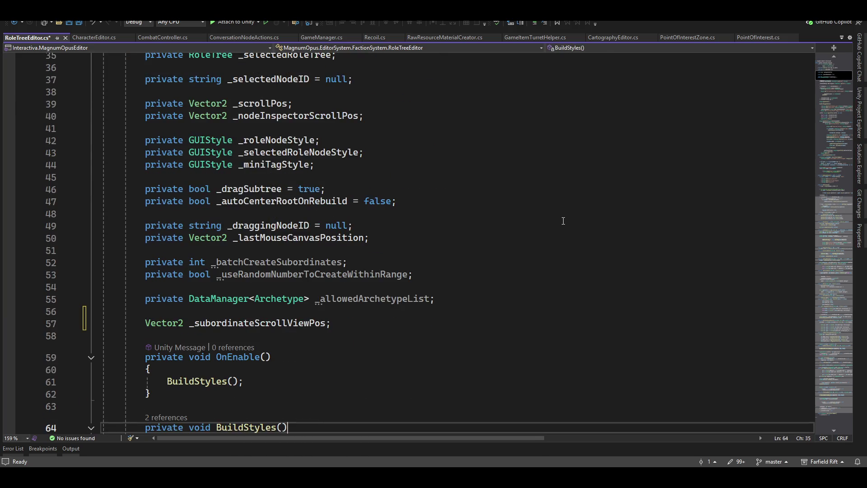
pyautogui.press('Up')
pyautogui.press('Up')
pyautogui.press('Up')
pyautogui.press('Up')
pyautogui.press('Up')
pyautogui.press('Up')
pyautogui.press('Up')
pyautogui.press('Down')
# - Declare DataManager<Character> _roleSubordinateListView; and save the file
pyautogui.press('Return')
pyautogui.press('Up')
pyautogui.write('dta')
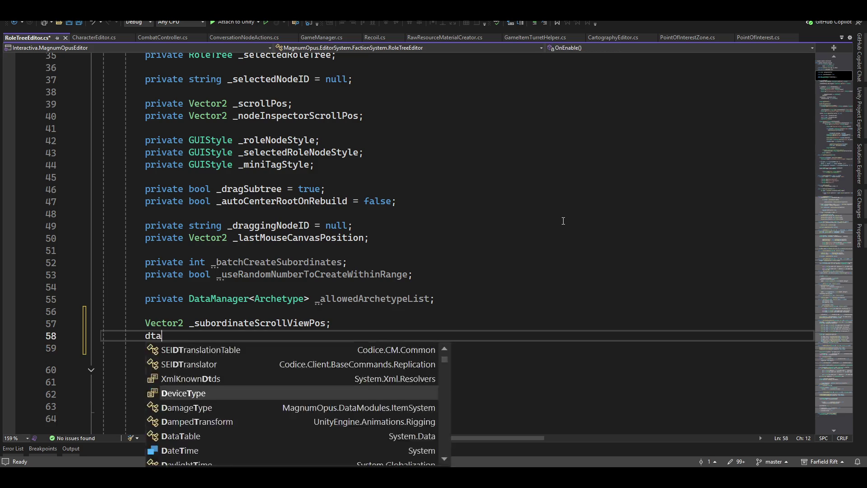
pyautogui.press('BackSpace')
pyautogui.press('BackSpace')
pyautogui.write('acter> _s')
pyautogui.write('ubordinate')
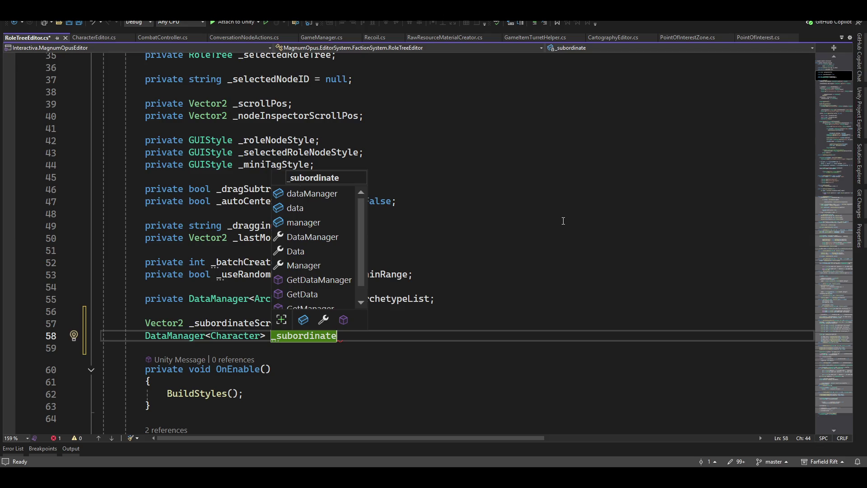
pyautogui.write('ListV')
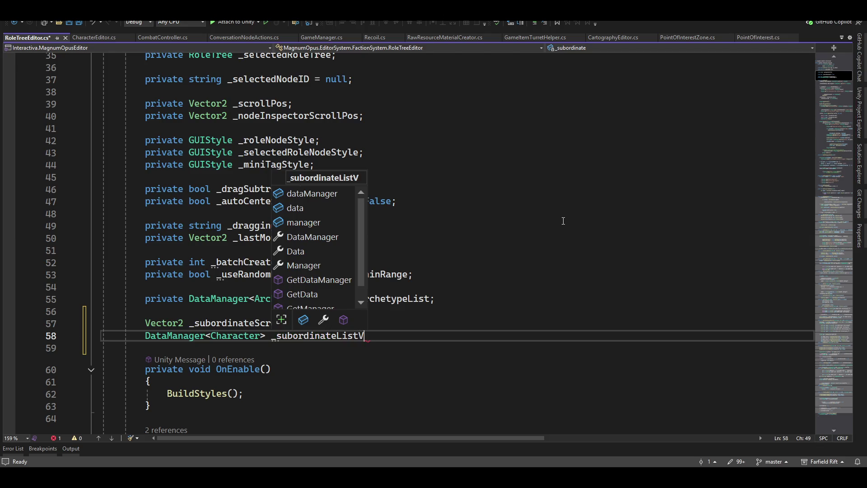
pyautogui.write('iew')
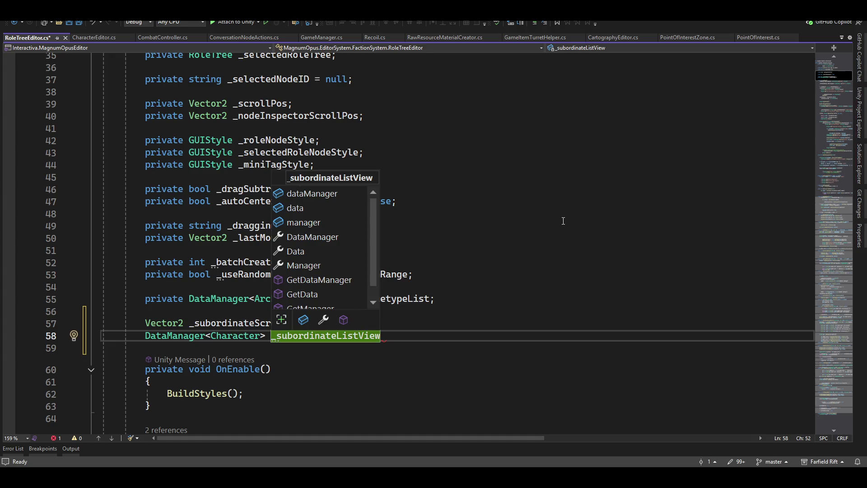
pyautogui.press('Escape')
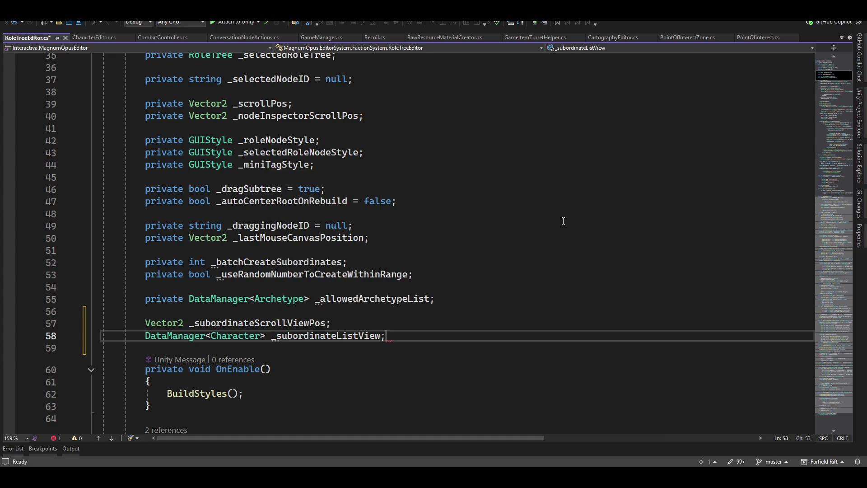
pyautogui.write(';')
pyautogui.write('role')
pyautogui.press('Delete')
pyautogui.write('S')
pyautogui.press('End')
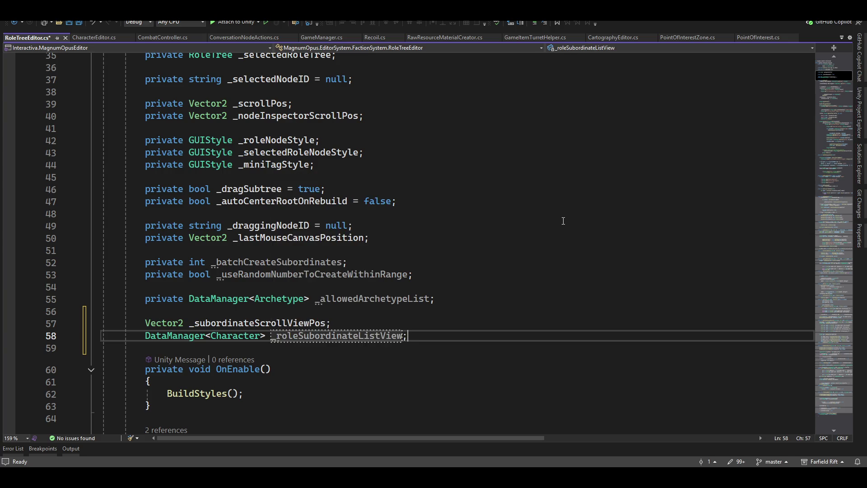
pyautogui.hotkey('ctrl', 's')
pyautogui.scroll(-4, 562, 220)
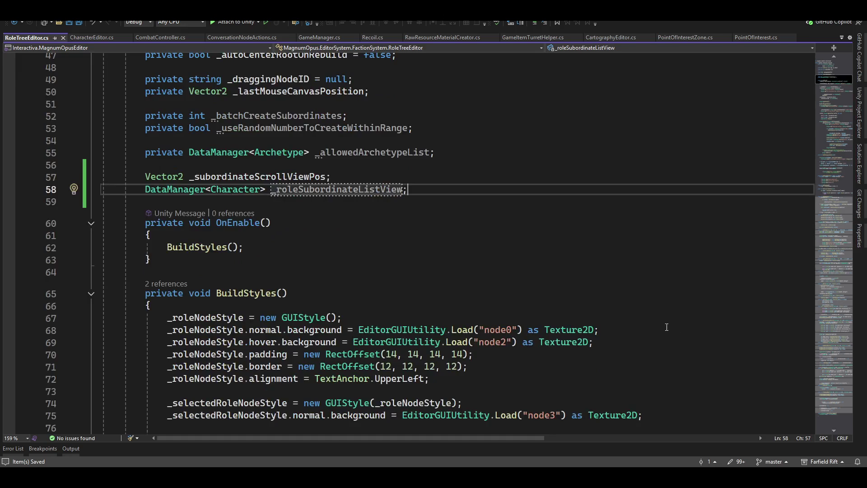
pyautogui.scroll(-4, 610, 257)
# - Add a line in OnEnable assigning _roleSubordinateListView = new DataManager<Character> { };
pyautogui.click(683, 295)
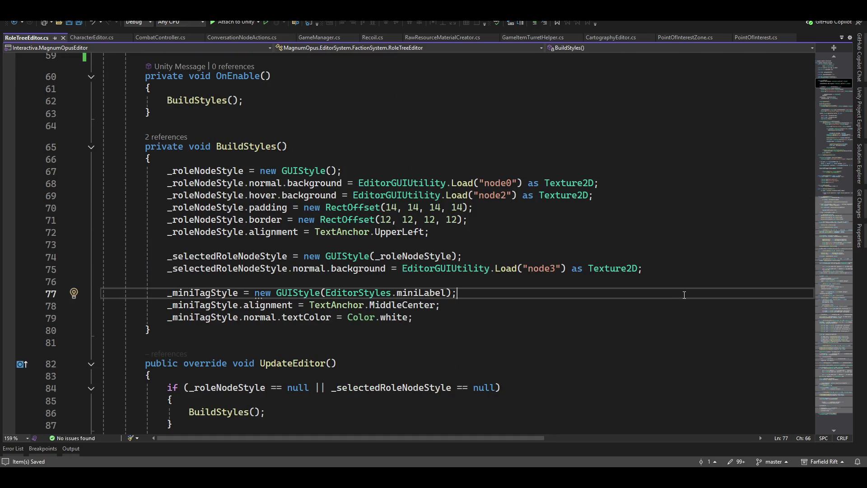
pyautogui.click(300, 90)
pyautogui.press('Up')
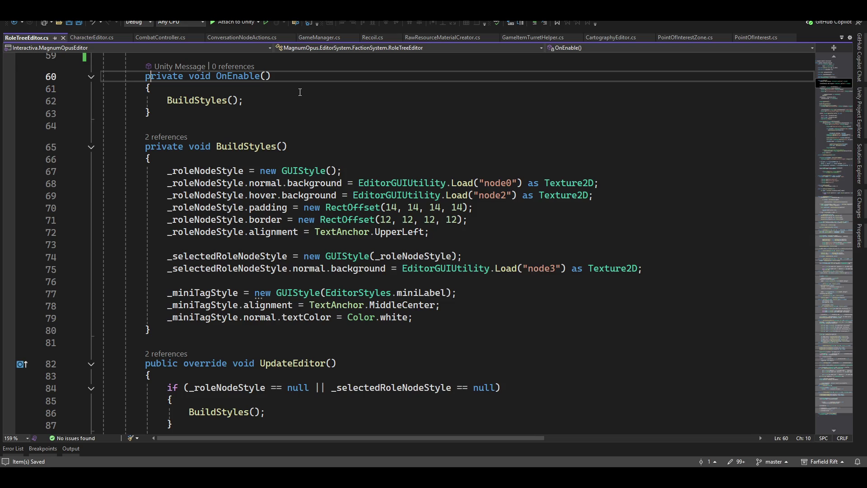
pyautogui.press('Up')
pyautogui.press('Up')
pyautogui.press('Up')
pyautogui.press('Down')
pyautogui.press('Down')
pyautogui.press('Down')
pyautogui.press('Down')
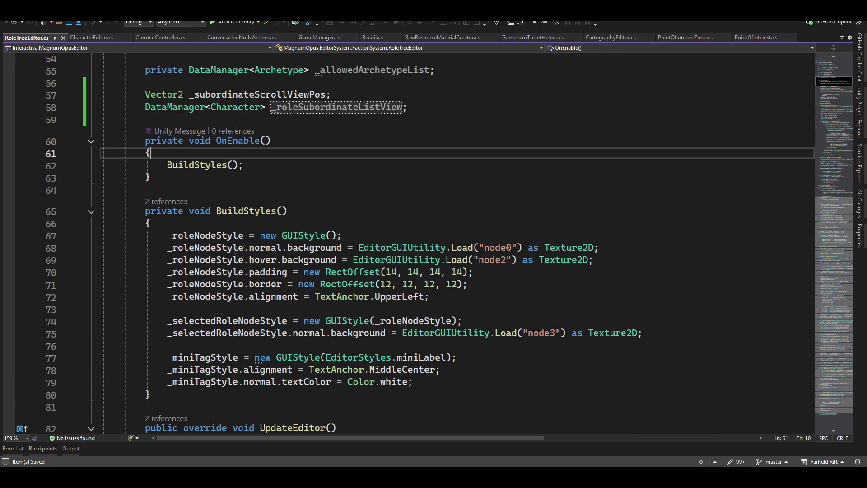
pyautogui.press('Return')
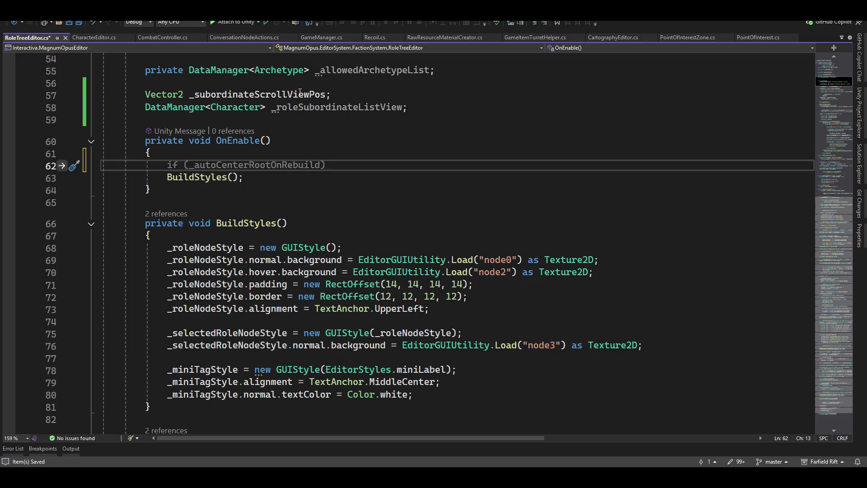
pyautogui.write('_role')
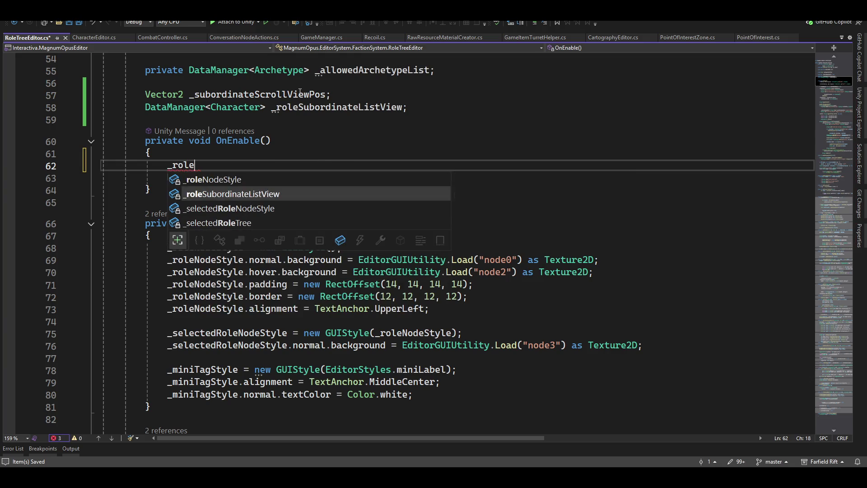
pyautogui.press('Tab')
pyautogui.write('= ')
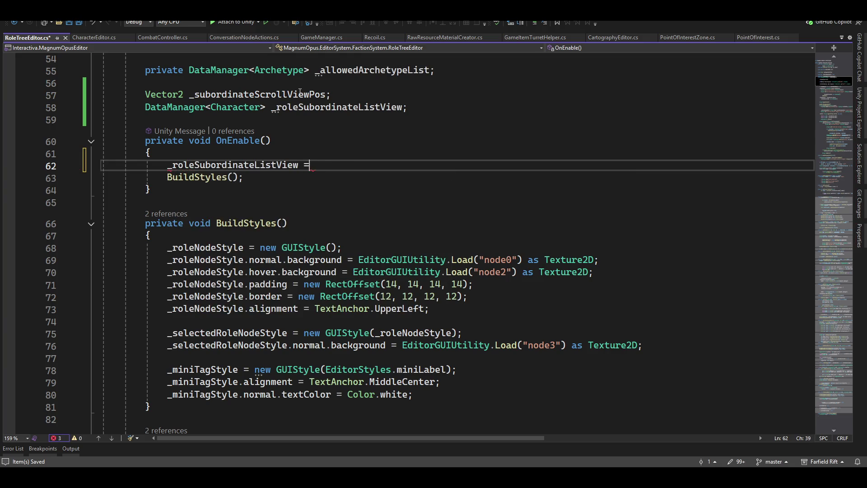
pyautogui.write('new')
pyautogui.press('Tab')
pyautogui.write('{ };')
pyautogui.scroll(2, 353, 168)
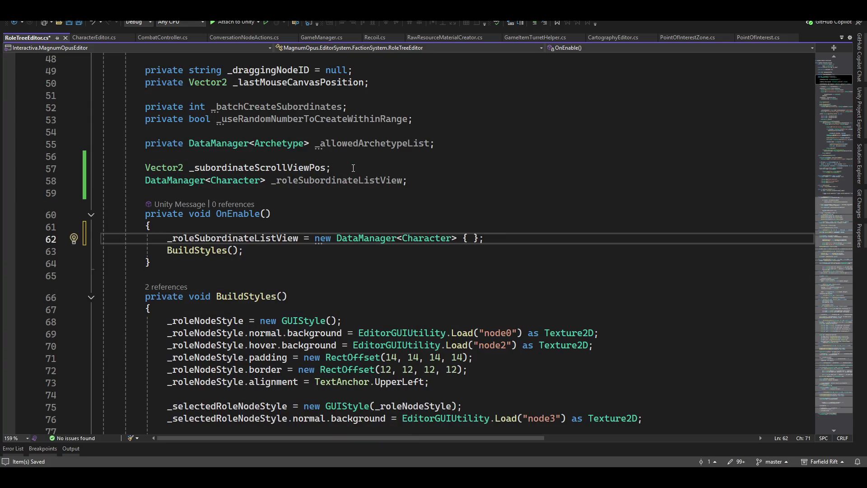
pyautogui.scroll(-7, 353, 168)
pyautogui.scroll(1, 407, 203)
pyautogui.scroll(7, 439, 224)
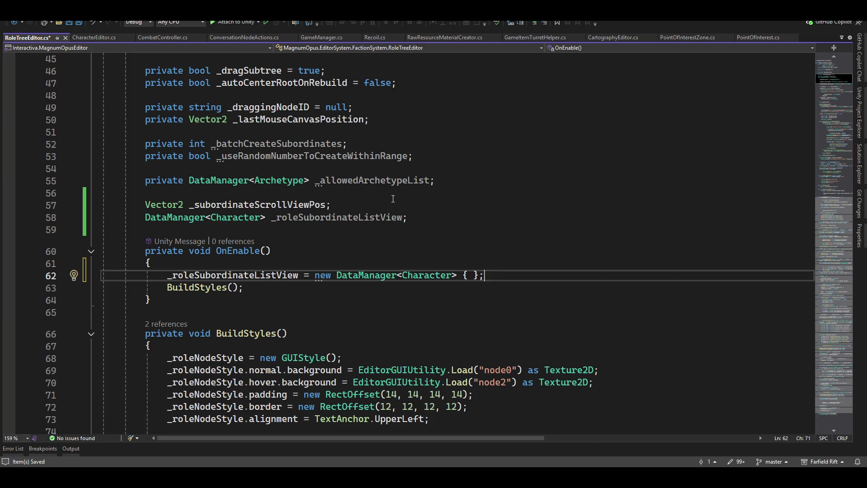
pyautogui.moveTo(374, 143)
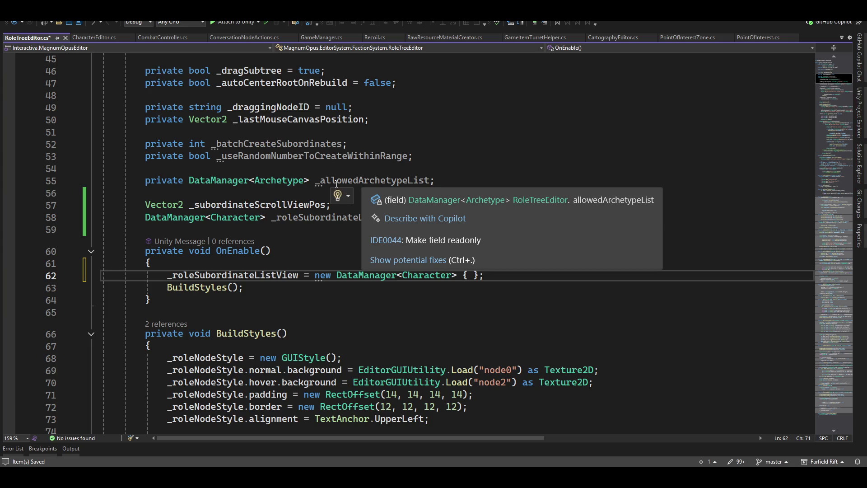
pyautogui.scroll(-3, 338, 196)
pyautogui.scroll(-3, 338, 196)
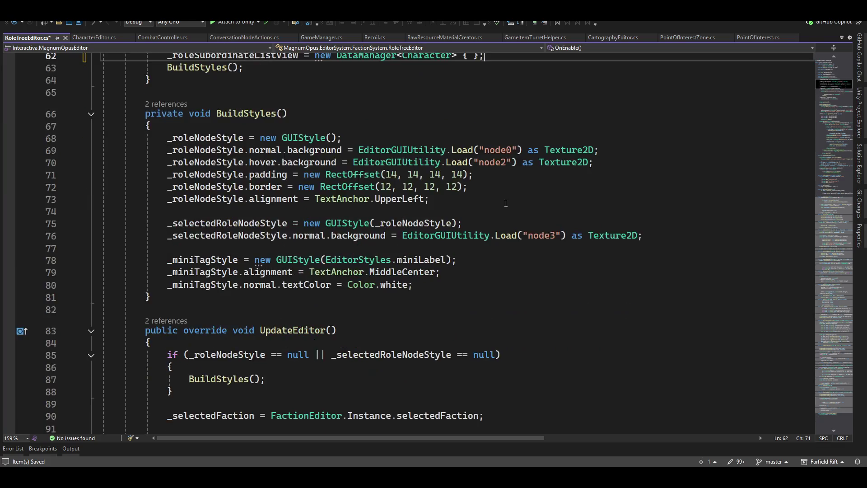
pyautogui.scroll(-3, 337, 196)
pyautogui.moveTo(830, 108); pyautogui.dragTo(828, 226)
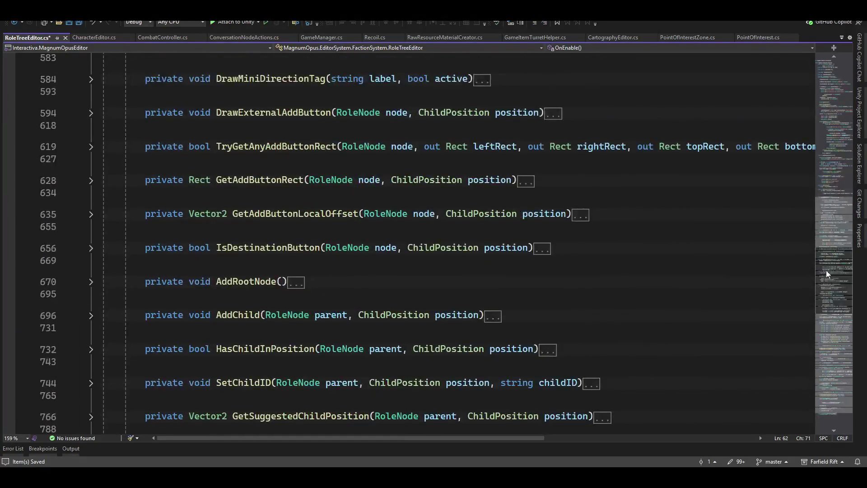
pyautogui.scroll(1, 408, 292)
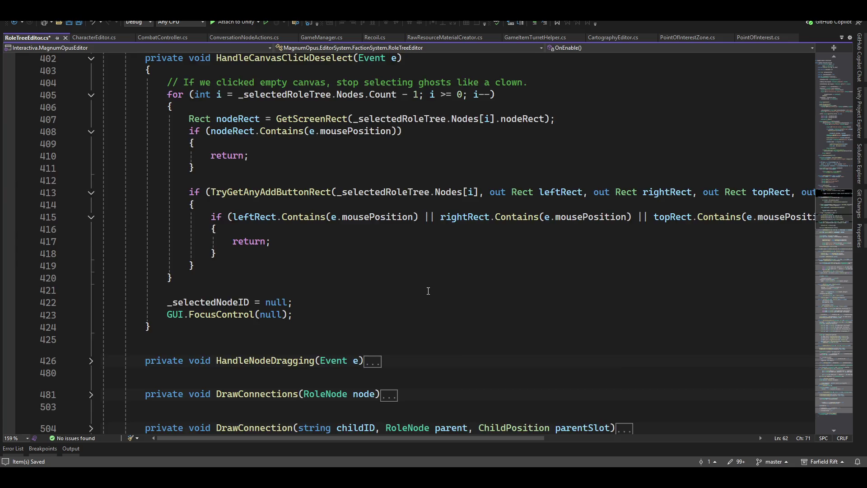
pyautogui.scroll(8, 428, 291)
pyautogui.scroll(4, 361, 325)
pyautogui.scroll(3, 387, 332)
pyautogui.scroll(2, 387, 333)
pyautogui.scroll(3, 472, 335)
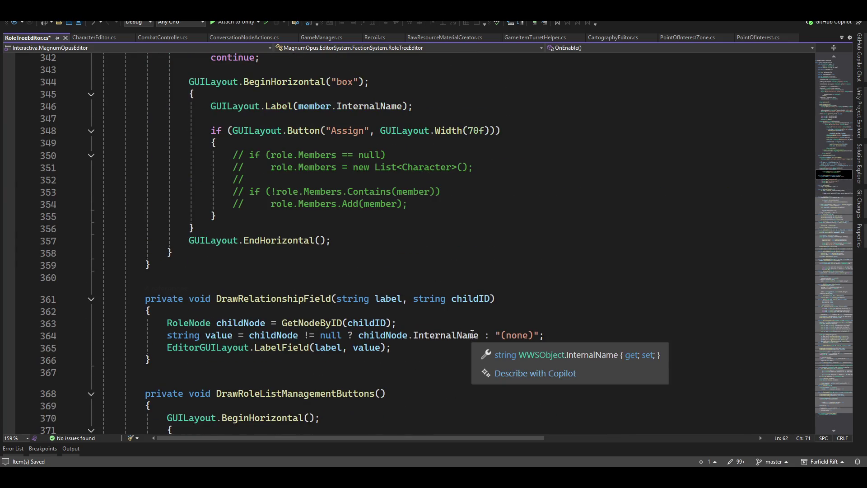
pyautogui.scroll(4, 472, 335)
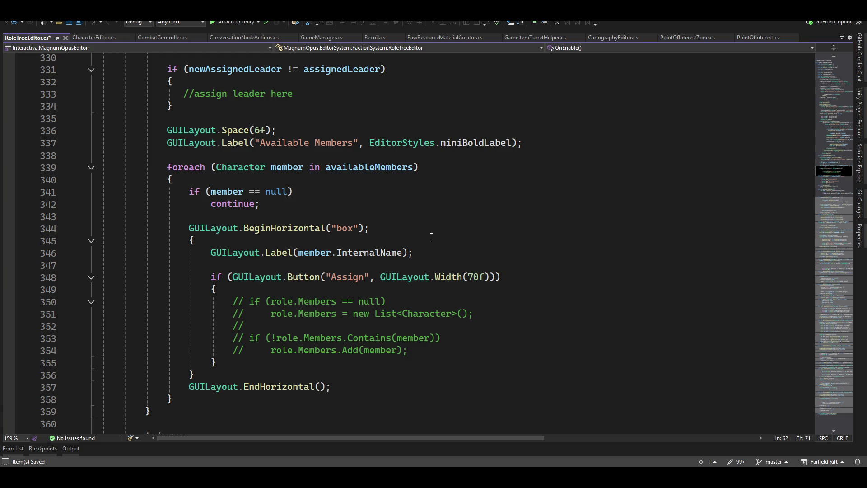
pyautogui.scroll(2, 432, 237)
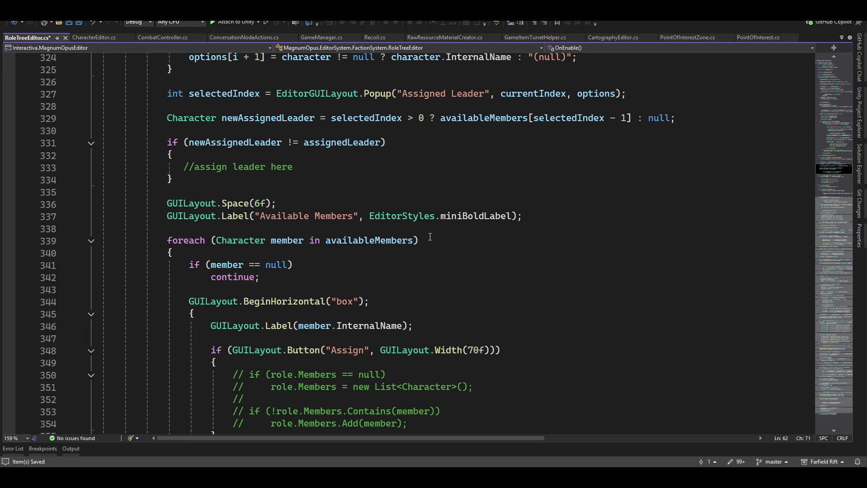
pyautogui.scroll(-1, 430, 237)
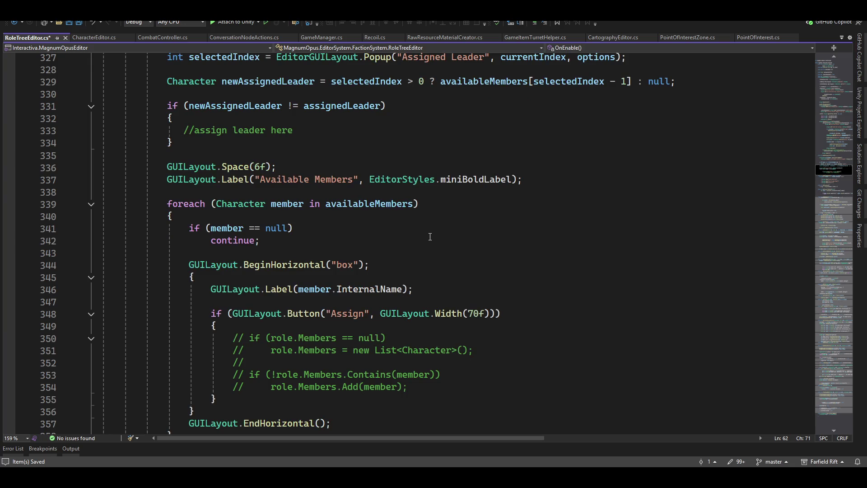
pyautogui.scroll(-1, 430, 237)
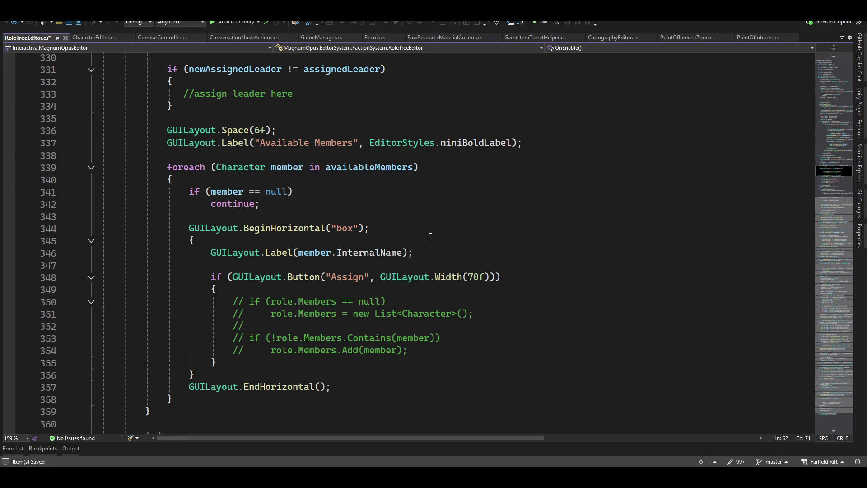
pyautogui.scroll(-2, 430, 236)
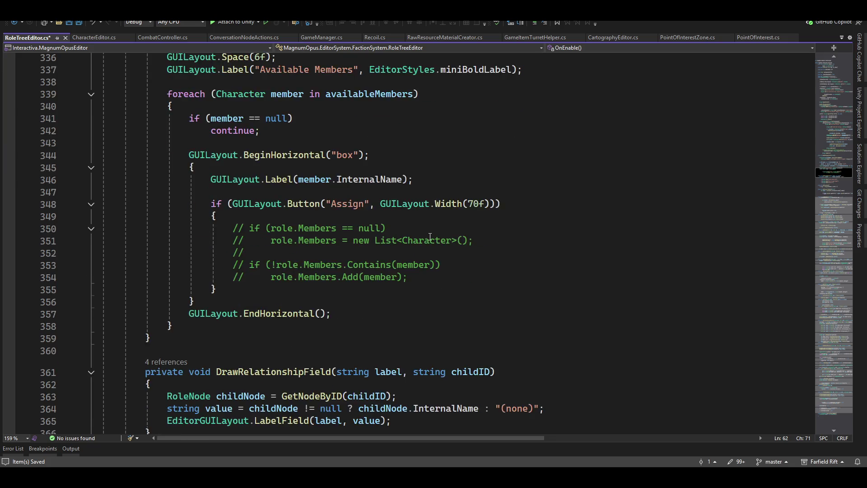
pyautogui.scroll(-3, 430, 236)
pyautogui.scroll(-1, 428, 237)
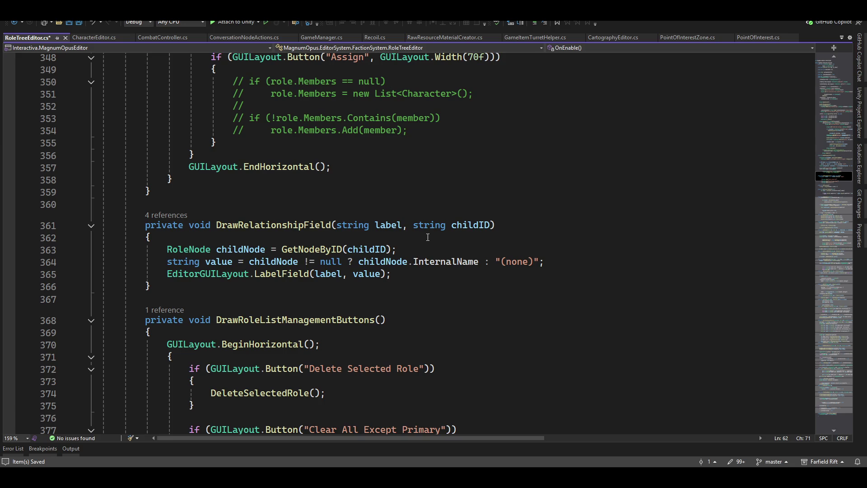
pyautogui.scroll(-2, 428, 237)
pyautogui.scroll(-3, 427, 238)
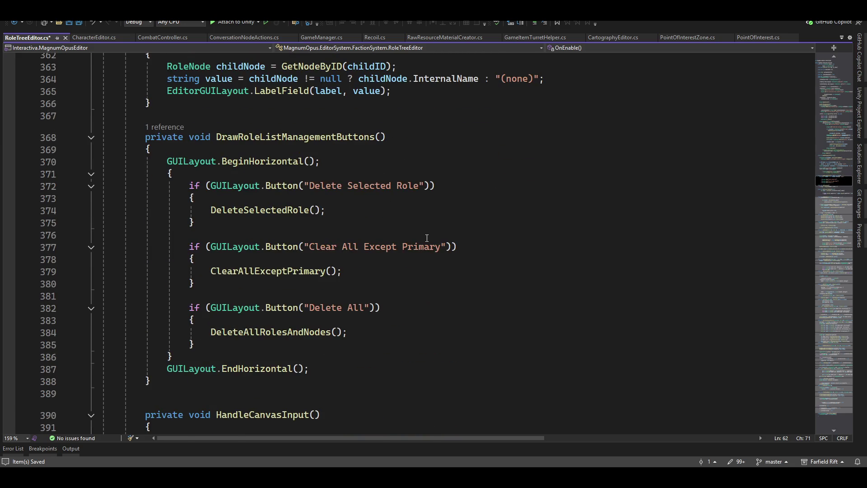
pyautogui.scroll(-4, 427, 237)
pyautogui.scroll(-4, 427, 239)
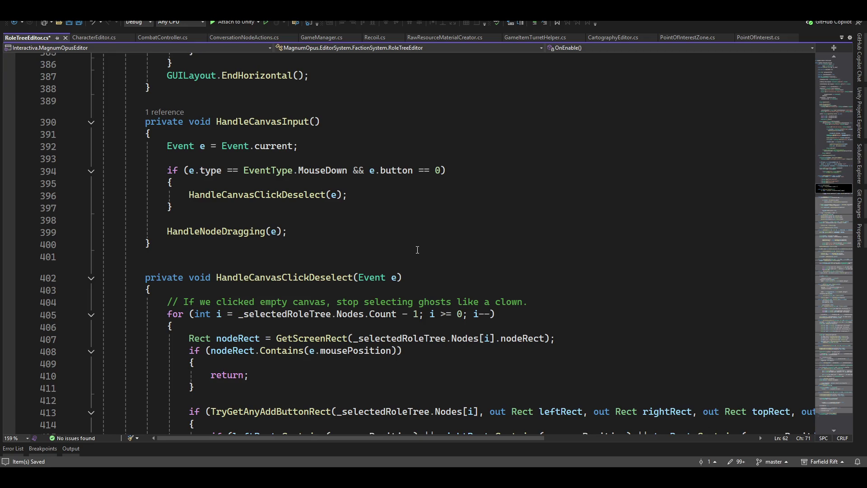
pyautogui.scroll(-4, 418, 250)
pyautogui.scroll(-5, 418, 249)
pyautogui.scroll(-5, 414, 258)
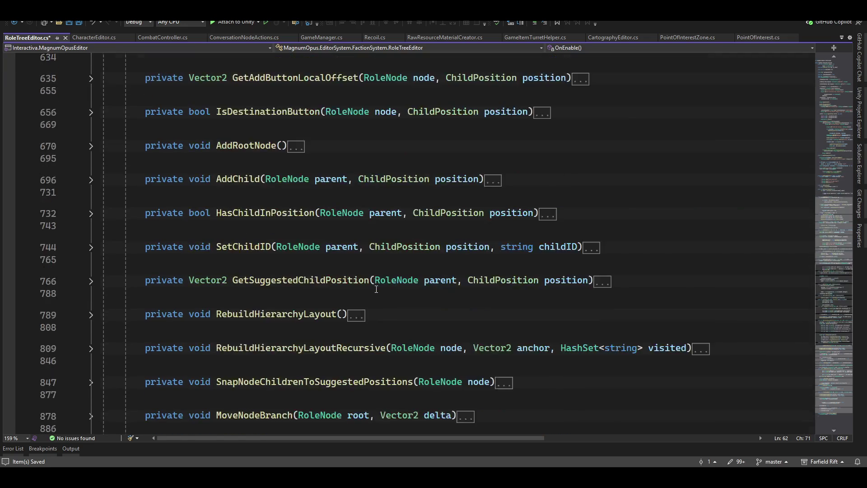
pyautogui.scroll(-3, 377, 296)
pyautogui.scroll(-5, 377, 295)
pyautogui.scroll(-5, 377, 296)
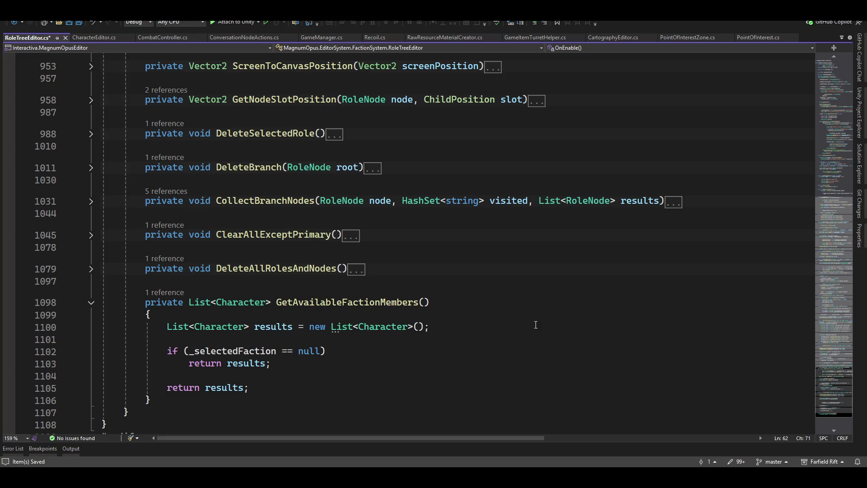
pyautogui.hotkey('ctrl', 'f')
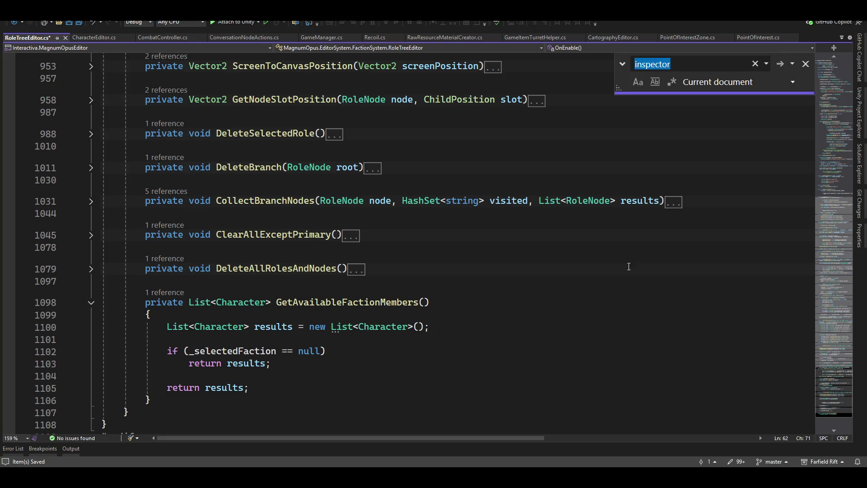
# - Jump to DrawNodeInspector via the 'inspector' search and reach the subordinate scroll view block
pyautogui.click(781, 64)
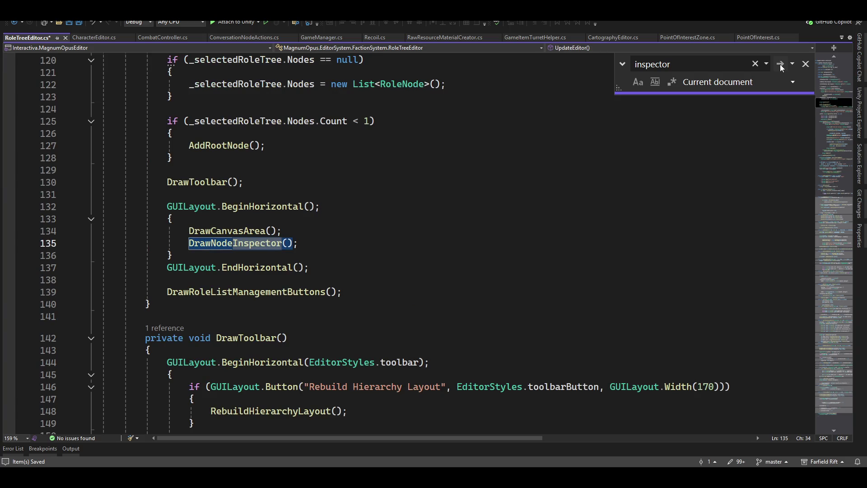
pyautogui.keyDown('ctrl'); pyautogui.click(224, 244); pyautogui.keyUp('ctrl')
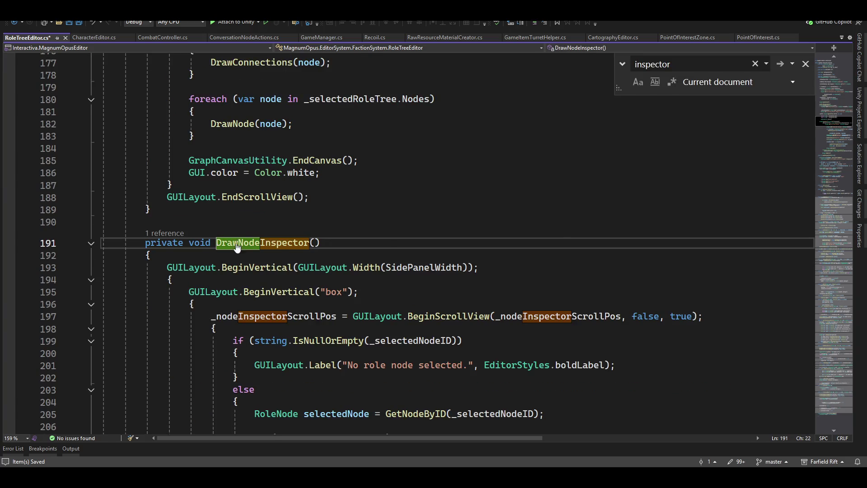
pyautogui.scroll(6, 335, 258)
pyautogui.scroll(-9, 339, 271)
pyautogui.scroll(-4, 342, 280)
pyautogui.scroll(-4, 342, 280)
pyautogui.scroll(-5, 343, 280)
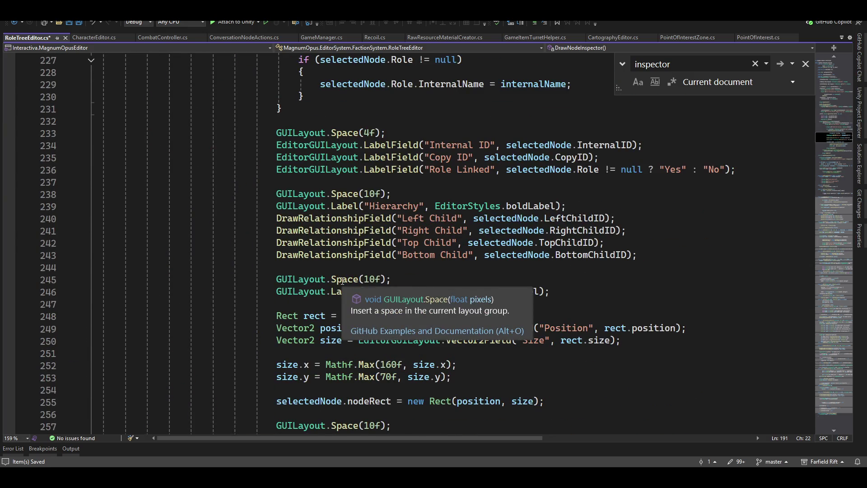
pyautogui.scroll(-7, 343, 280)
pyautogui.scroll(-5, 366, 298)
pyautogui.scroll(-1, 396, 321)
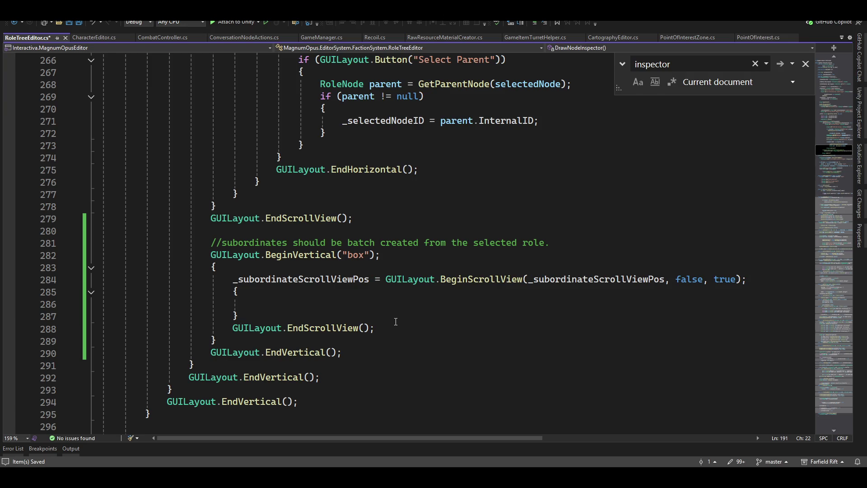
pyautogui.click(273, 295)
pyautogui.press('Up')
pyautogui.press('Home')
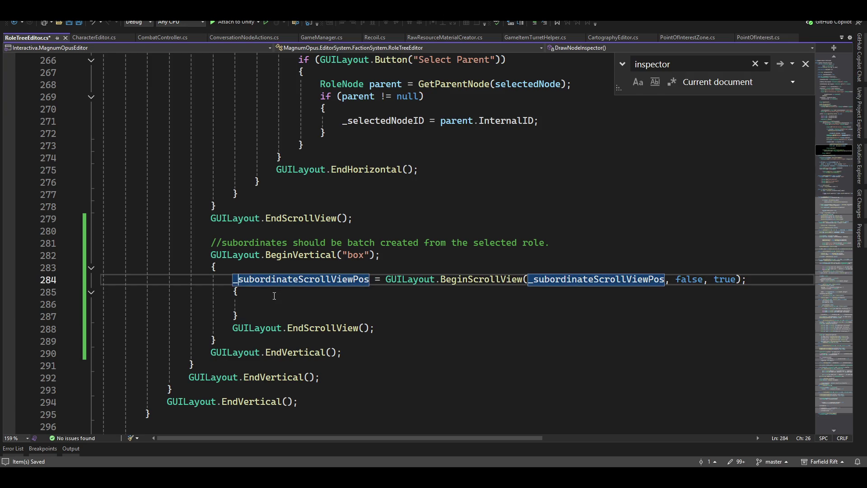
# - Comment out lines 284–288 of the scroll view block and leave a blank line above it
pyautogui.hotkey('shift', 'Down')
pyautogui.hotkey('shift', 'Down')
pyautogui.hotkey('shift', 'Down')
pyautogui.hotkey('shift', 'End')
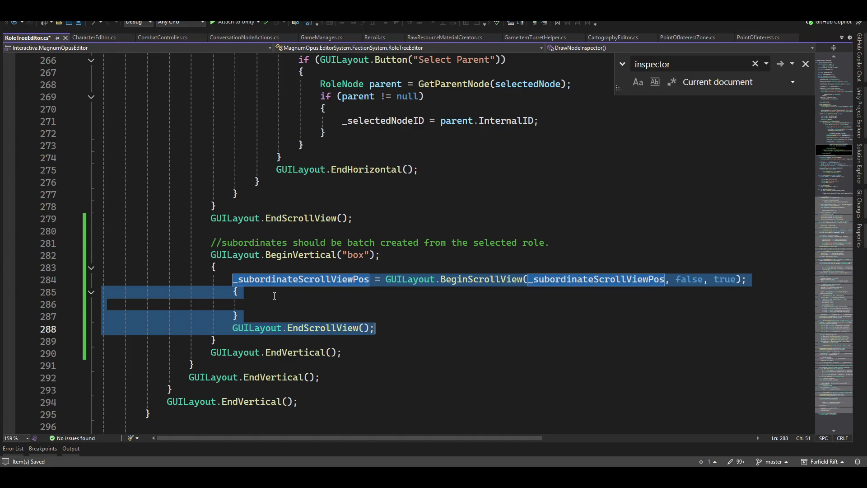
pyautogui.hotkey('ctrl', 'k')
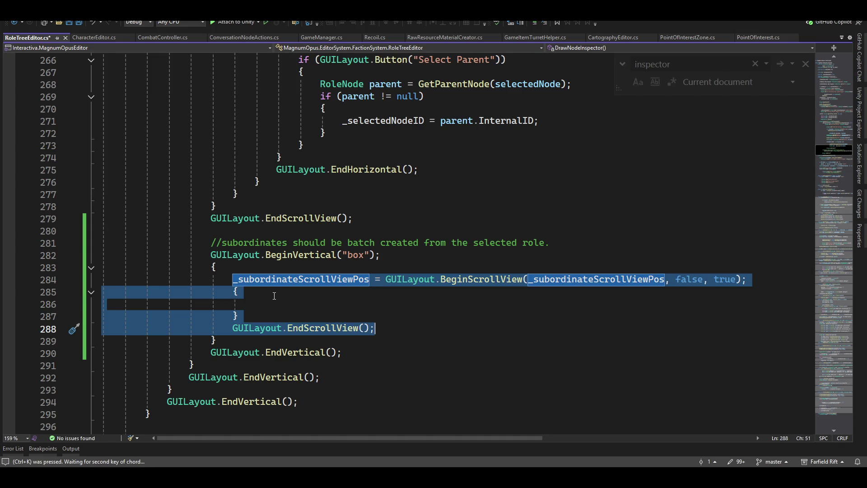
pyautogui.hotkey('ctrl', 'c')
pyautogui.press('Left')
pyautogui.press('Return')
pyautogui.press('Up')
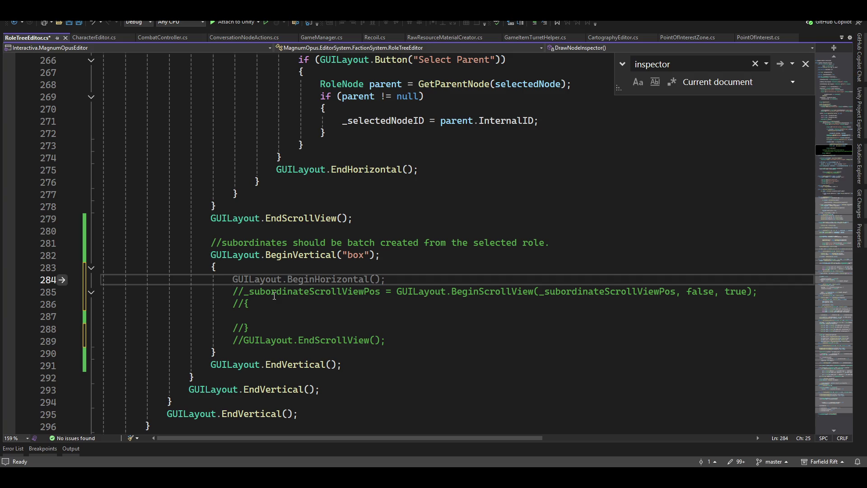
pyautogui.write('_r')
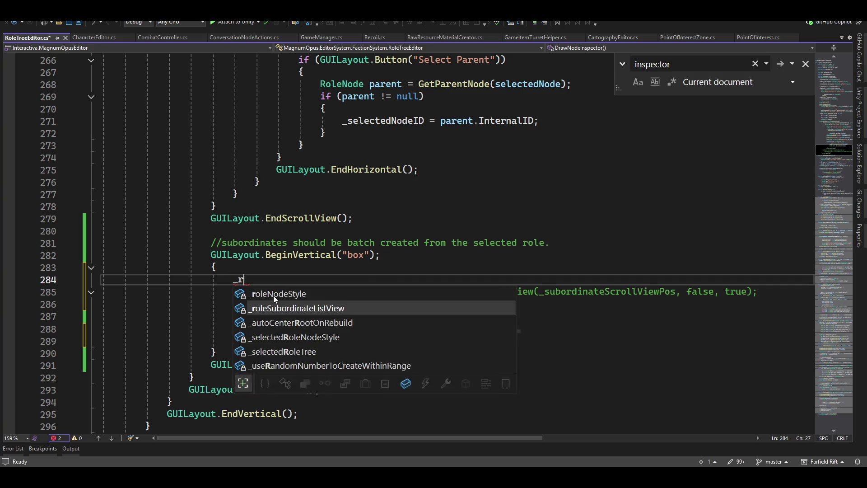
pyautogui.write('oles')
# - Write _roleSubordinateListView.ListView(ListViewTypes.) using IntelliSense completions
pyautogui.press('Tab')
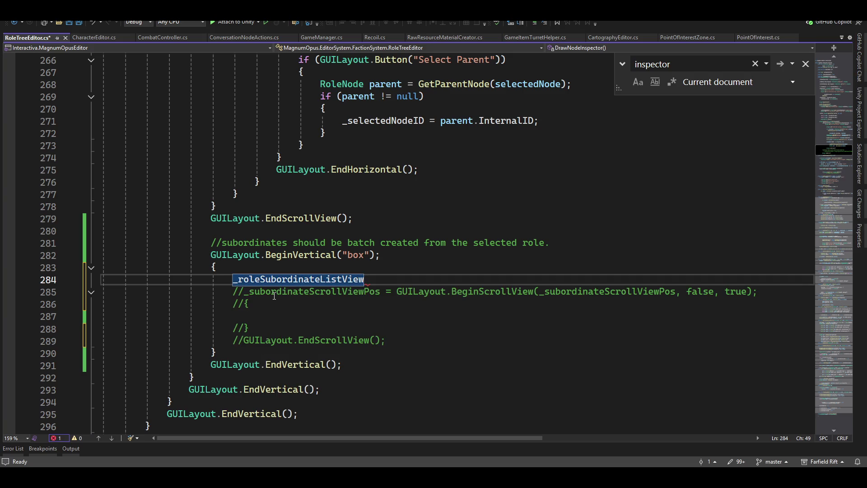
pyautogui.write('.')
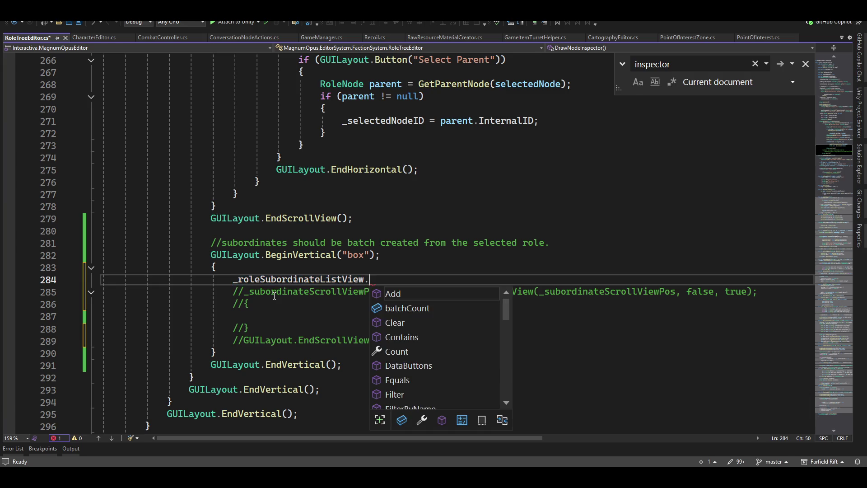
pyautogui.write('list')
pyautogui.press('Tab')
pyautogui.hotkey('ctrl', 'Left')
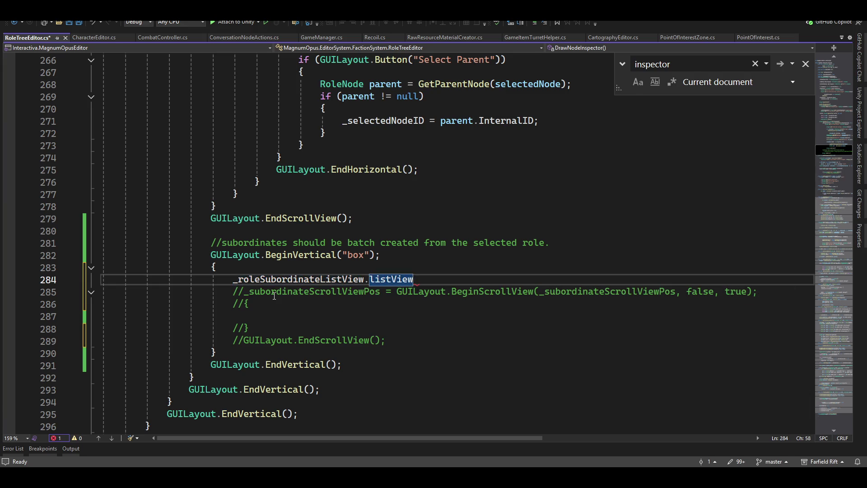
pyautogui.hotkey('ctrl', 'space')
pyautogui.press('Tab')
pyautogui.write('(')
pyautogui.press('Tab')
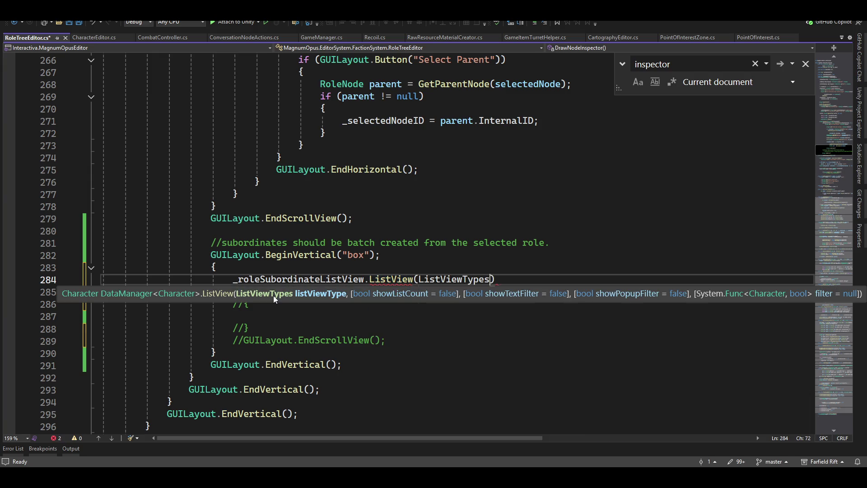
pyautogui.write('.')
# - Browse the ListViewTypes members without choosing one, then select the whole ListView line 284
pyautogui.press('Down')
pyautogui.press('Down')
pyautogui.press('Down')
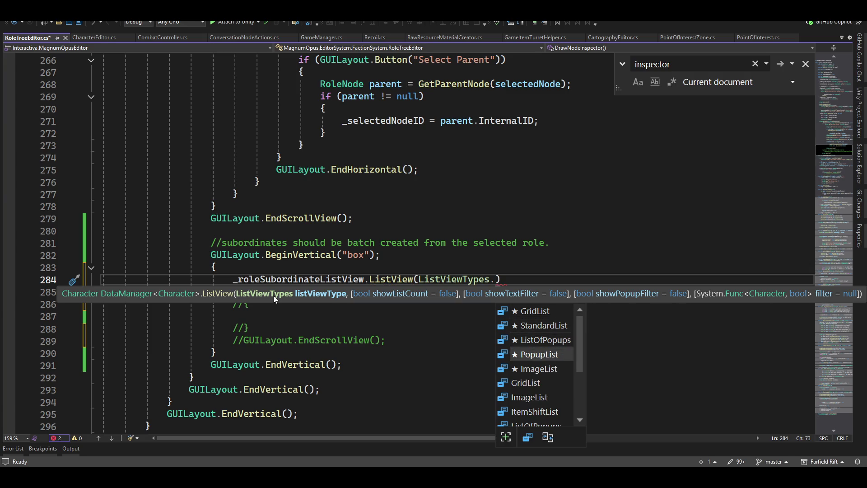
pyautogui.press('Up')
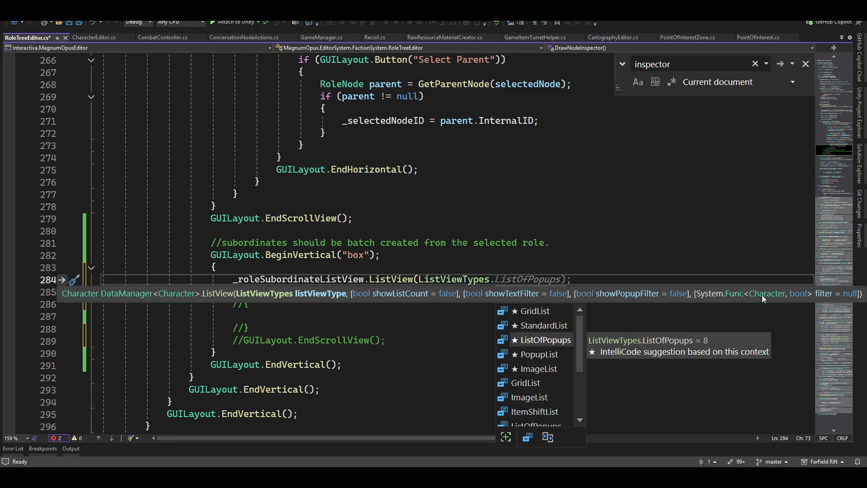
pyautogui.press('Escape')
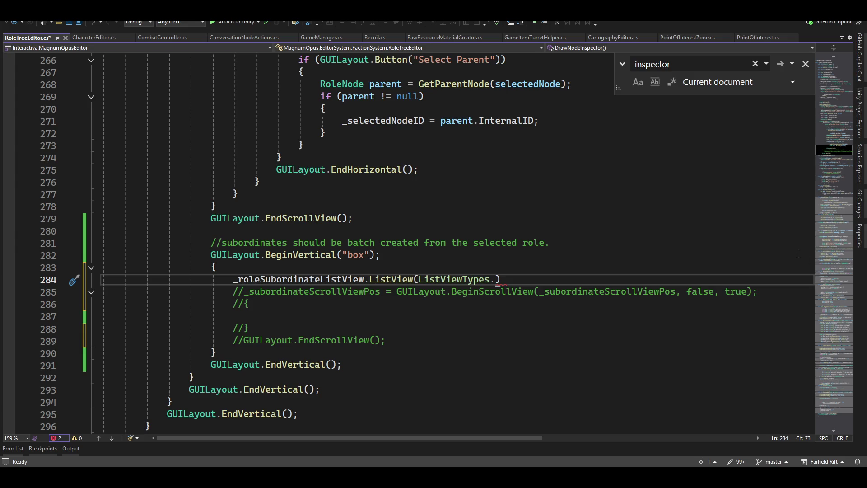
pyautogui.moveTo(500, 280)
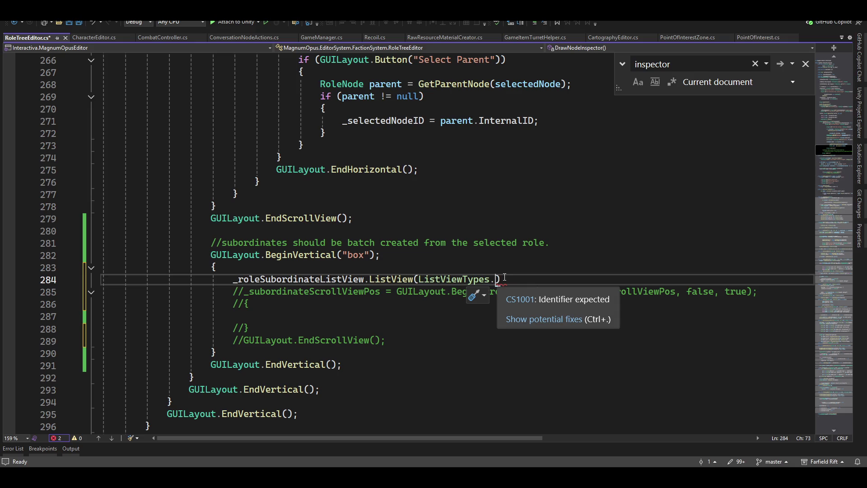
pyautogui.press('Home')
pyautogui.hotkey('shift', 'End')
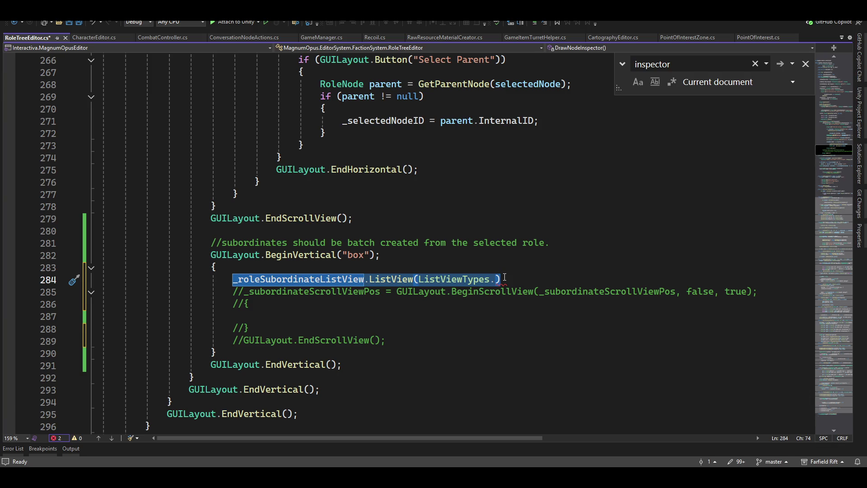
# - Look over earlier inspector code, then delete the unfinished ListView line 284 from the box block
pyautogui.press('pageup')
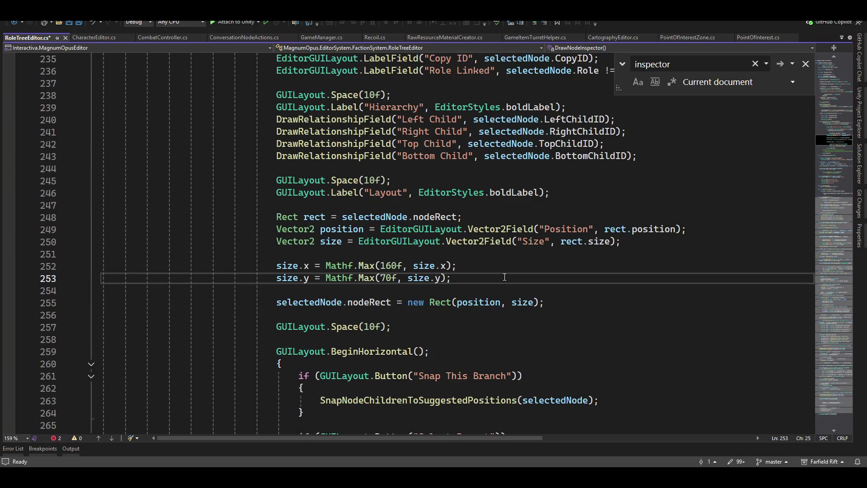
pyautogui.click(831, 186)
pyautogui.scroll(-7, 470, 312)
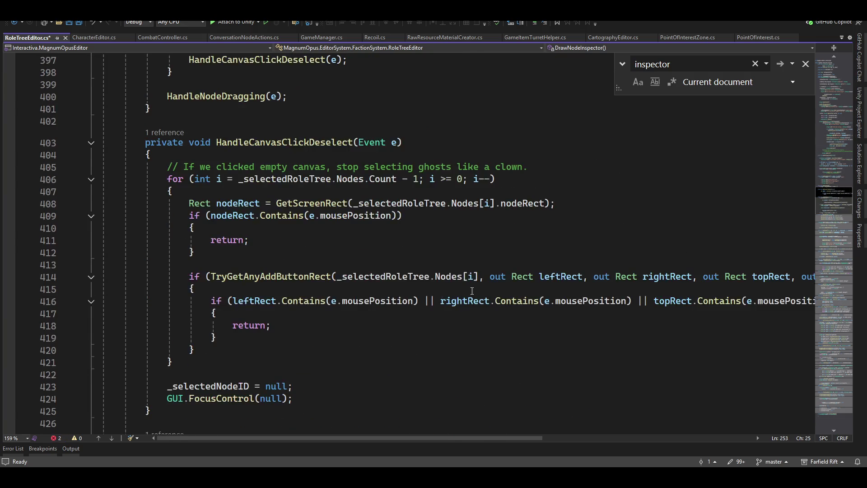
pyautogui.scroll(3, 470, 313)
pyautogui.scroll(8, 470, 313)
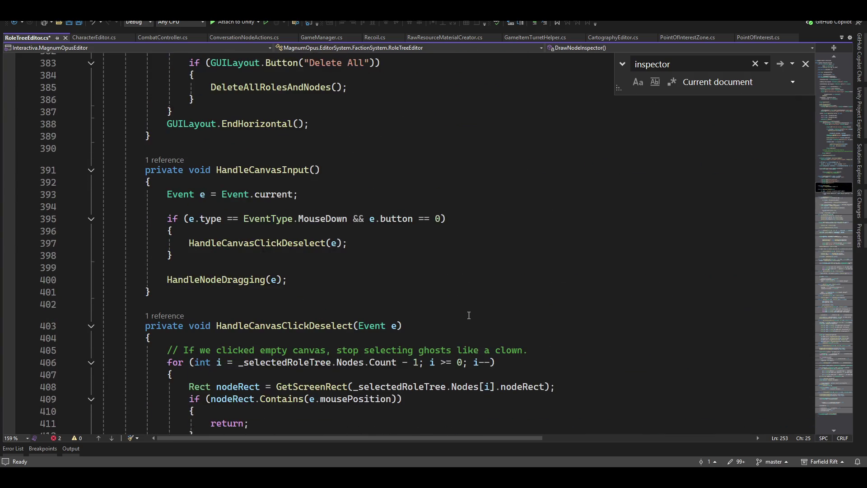
pyautogui.scroll(4, 469, 316)
pyautogui.scroll(-6, 471, 316)
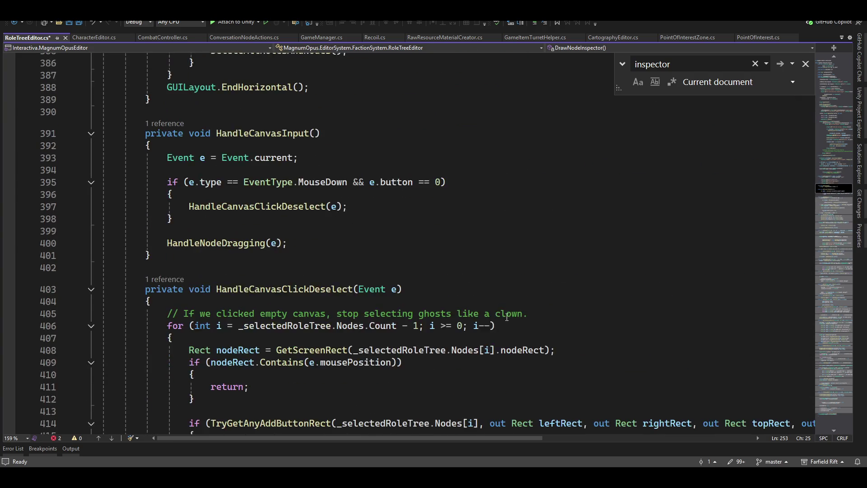
pyautogui.scroll(11, 497, 321)
pyautogui.scroll(7, 470, 298)
pyautogui.click(590, 325)
pyautogui.scroll(4, 590, 326)
pyautogui.scroll(3, 591, 329)
pyautogui.scroll(7, 592, 342)
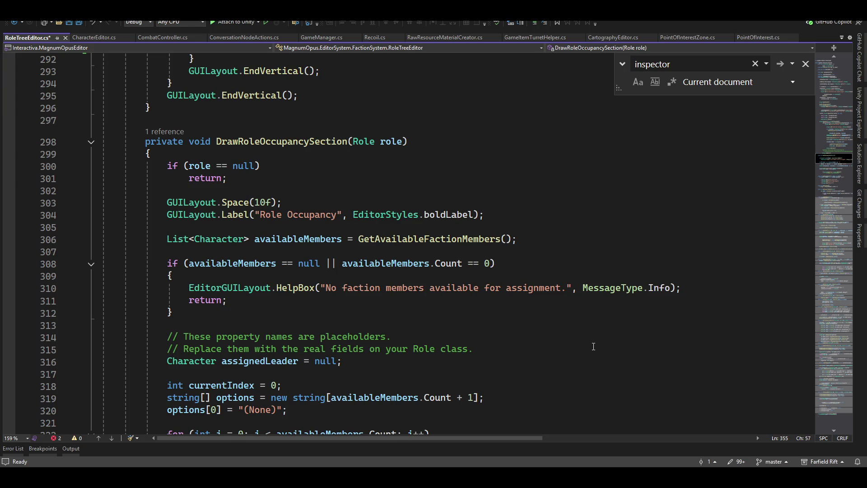
pyautogui.scroll(5, 594, 348)
pyautogui.scroll(1, 481, 298)
pyautogui.click(513, 179)
pyautogui.press('Home')
pyautogui.hotkey('shift', 'End')
pyautogui.press('BackSpace')
pyautogui.press('BackSpace')
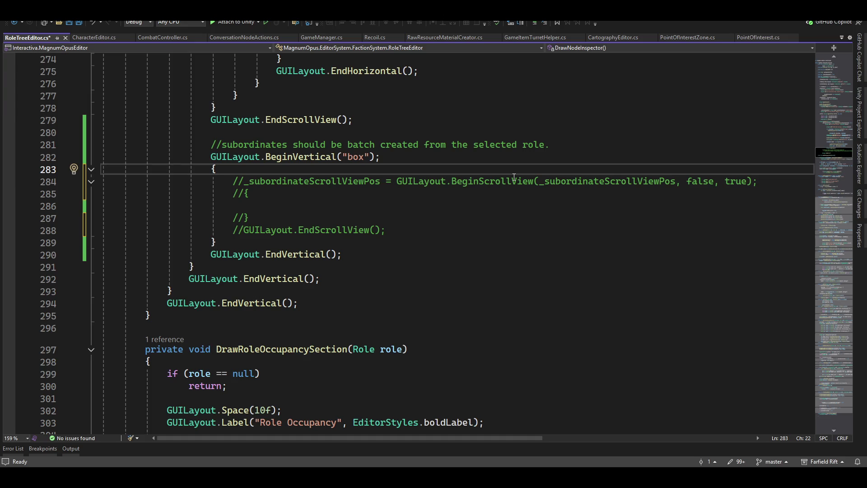
# - Leave blank lines inside the subordinates box block, erasing the partial _sel text
pyautogui.press('Return')
pyautogui.press('Return')
pyautogui.press('Up')
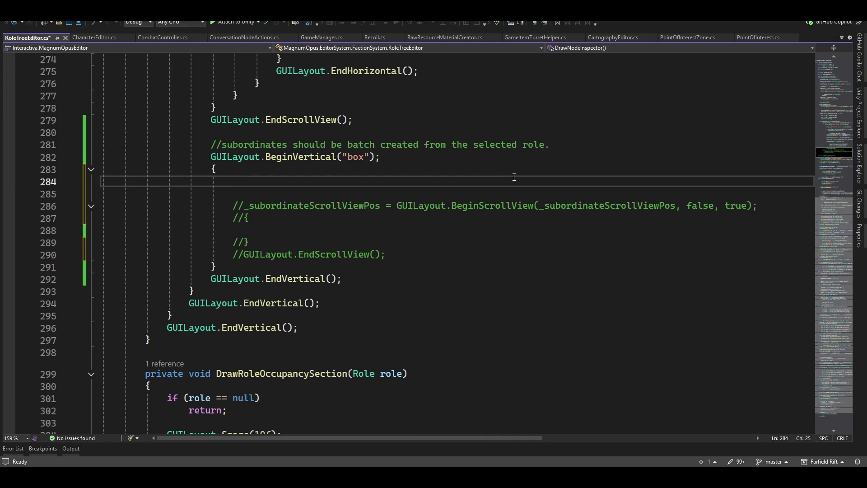
pyautogui.write('_sel')
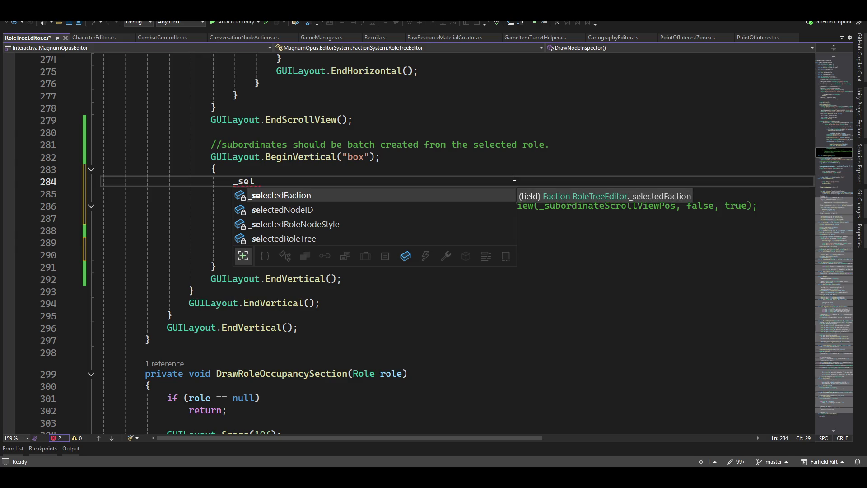
pyautogui.press('BackSpace')
pyautogui.press('BackSpace')
pyautogui.press('BackSpace')
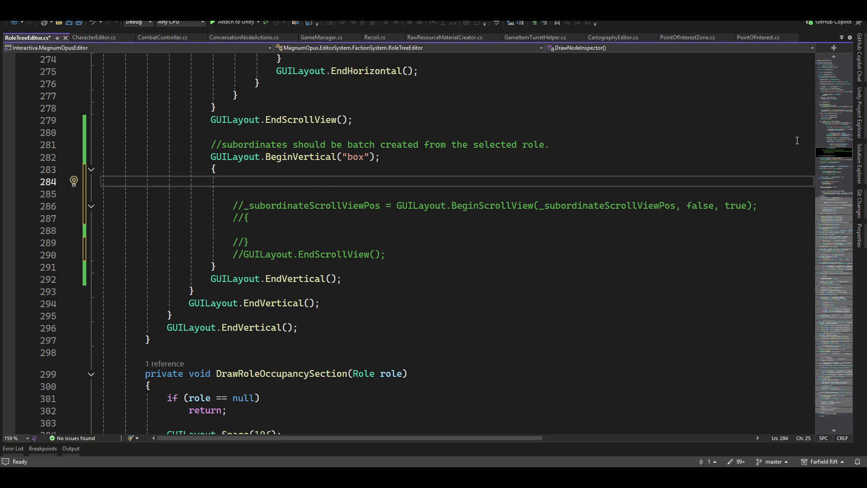
pyautogui.click(836, 90)
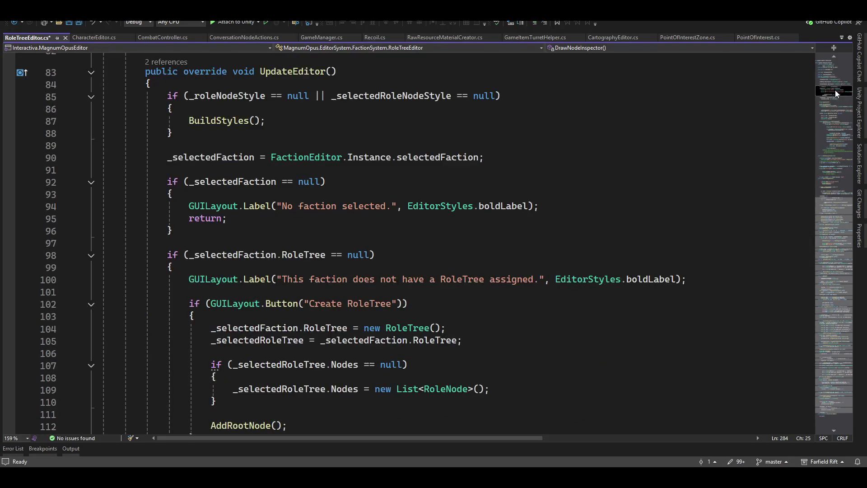
pyautogui.scroll(4, 445, 219)
pyautogui.scroll(6, 445, 219)
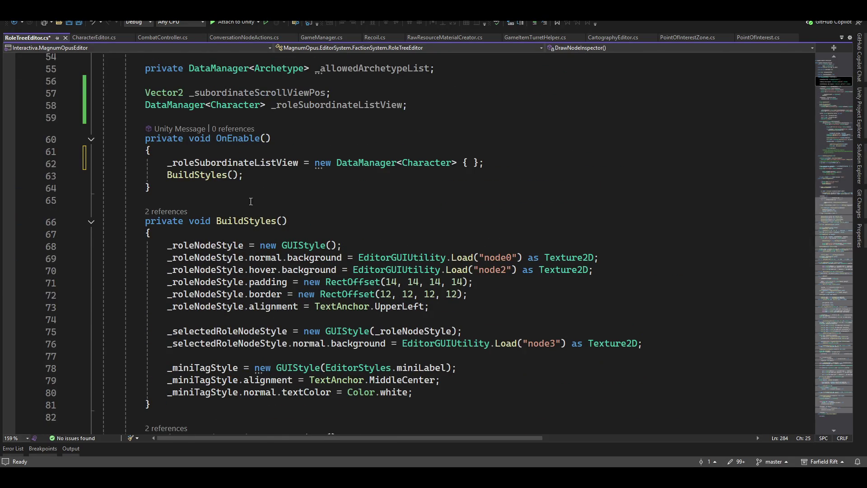
pyautogui.scroll(4, 200, 262)
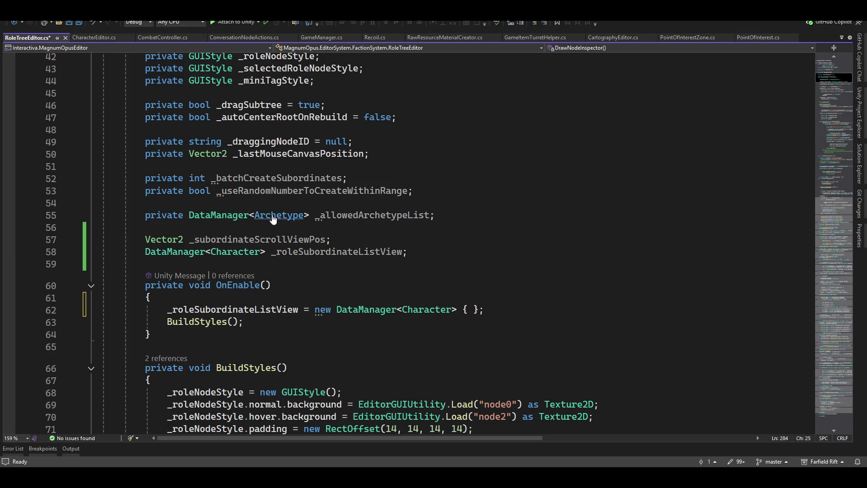
pyautogui.scroll(4, 274, 218)
pyautogui.scroll(3, 273, 219)
pyautogui.scroll(1, 274, 230)
pyautogui.scroll(4, 323, 242)
pyautogui.scroll(2, 323, 242)
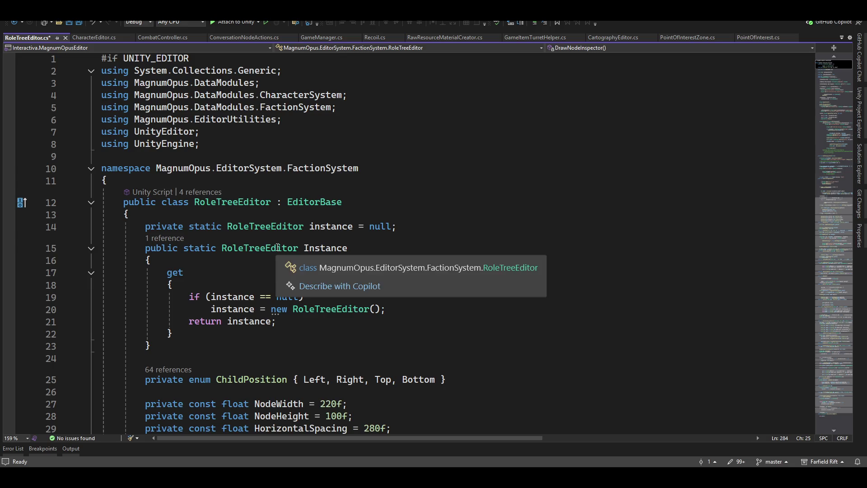
pyautogui.scroll(-2, 323, 242)
pyautogui.keyDown('ctrl'); pyautogui.click(325, 242); pyautogui.keyUp('ctrl')
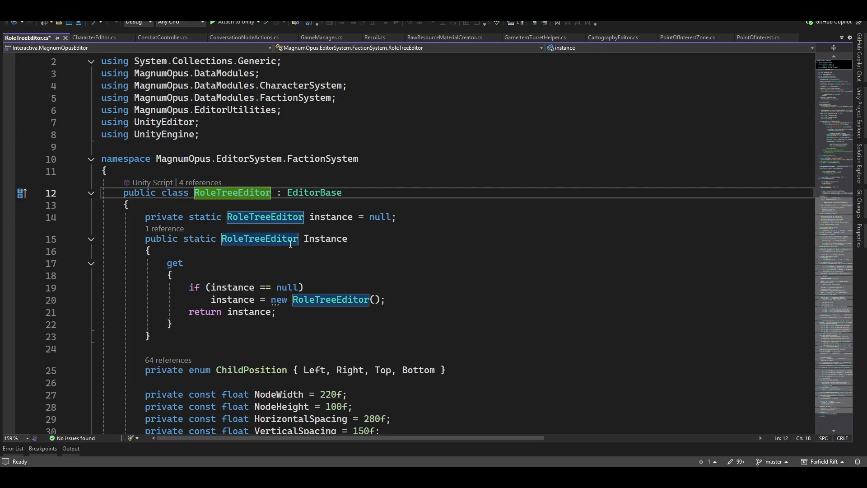
pyautogui.scroll(-3, 352, 252)
pyautogui.scroll(-3, 352, 252)
pyautogui.scroll(-5, 352, 252)
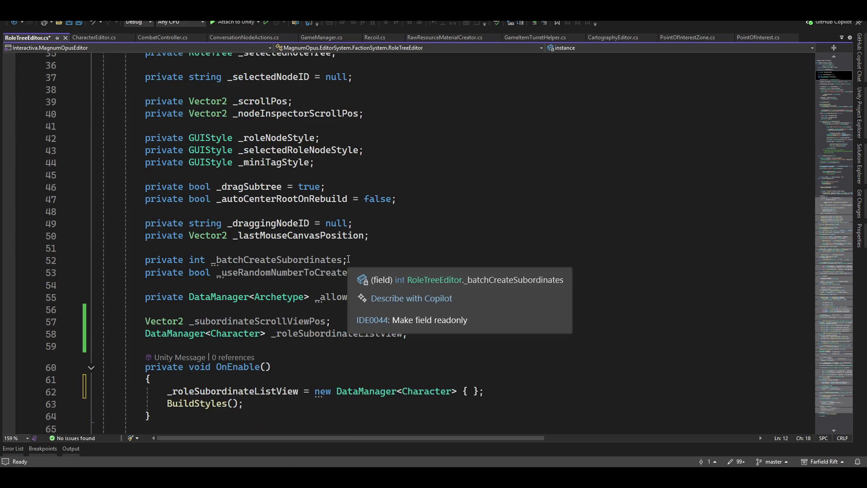
pyautogui.scroll(-4, 421, 326)
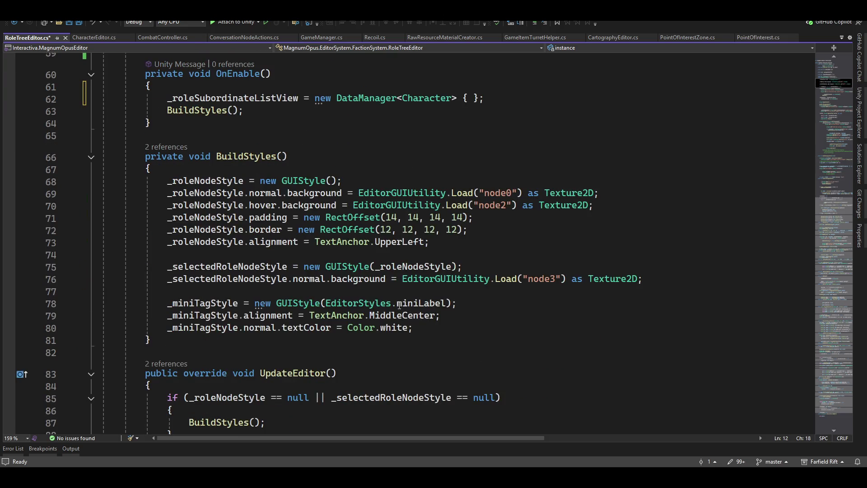
pyautogui.scroll(-3, 398, 307)
pyautogui.scroll(-6, 398, 309)
pyautogui.scroll(-2, 399, 311)
pyautogui.scroll(-5, 400, 313)
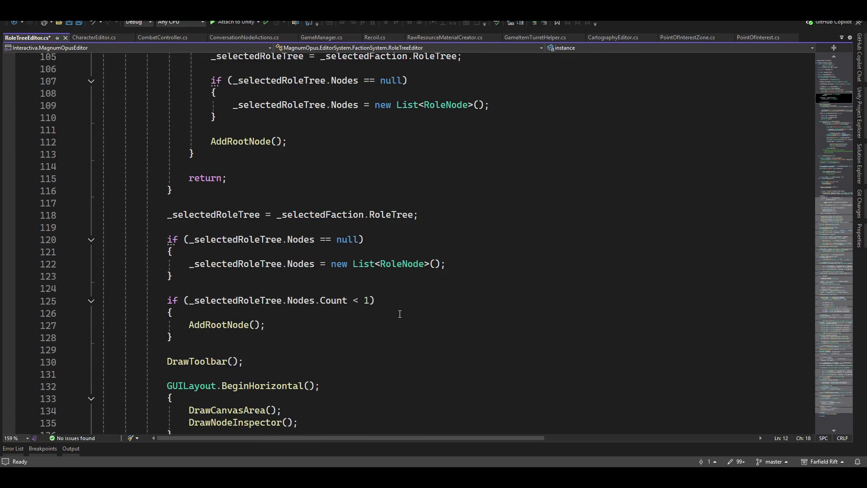
pyautogui.scroll(-5, 400, 314)
pyautogui.scroll(-2, 400, 314)
pyautogui.scroll(-7, 400, 313)
pyautogui.scroll(-4, 399, 314)
pyautogui.scroll(-3, 399, 314)
pyautogui.scroll(-3, 400, 315)
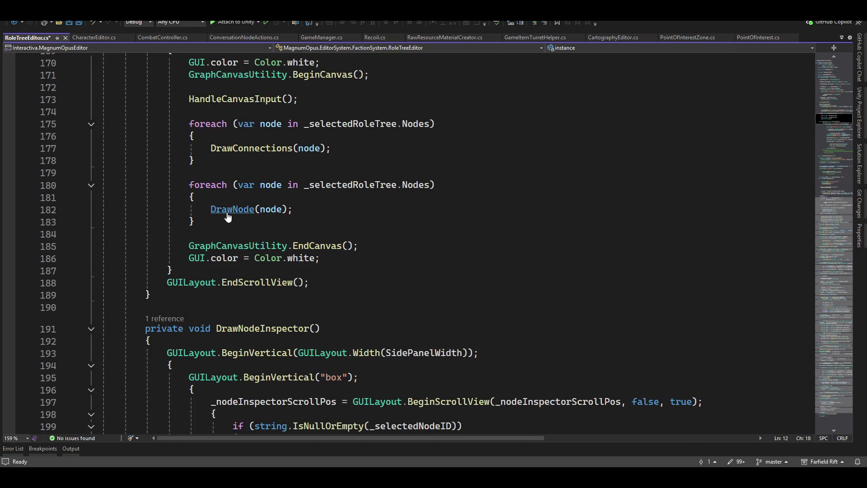
# - Expand the DrawNode method body, then jump to the RoleNode class definition from its signature
pyautogui.keyDown('ctrl'); pyautogui.click(233, 210); pyautogui.keyUp('ctrl')
pyautogui.click(91, 243)
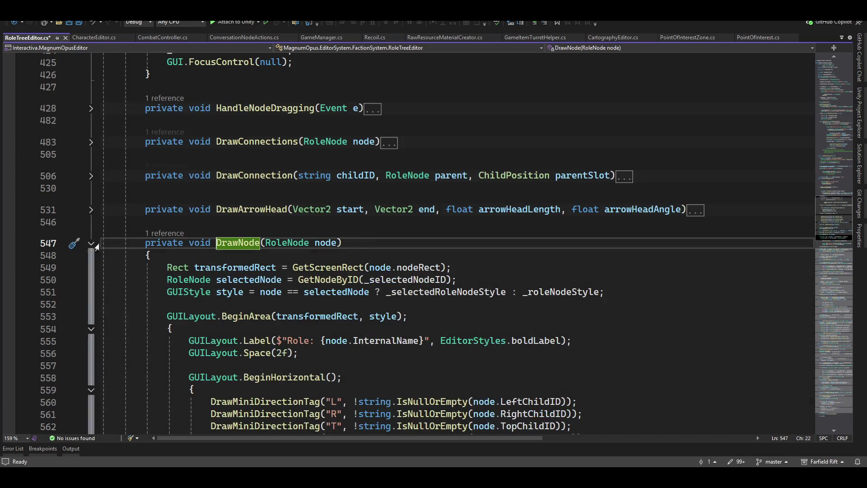
pyautogui.scroll(-1, 349, 250)
pyautogui.scroll(-1, 350, 249)
pyautogui.scroll(-2, 350, 250)
pyautogui.scroll(-3, 350, 250)
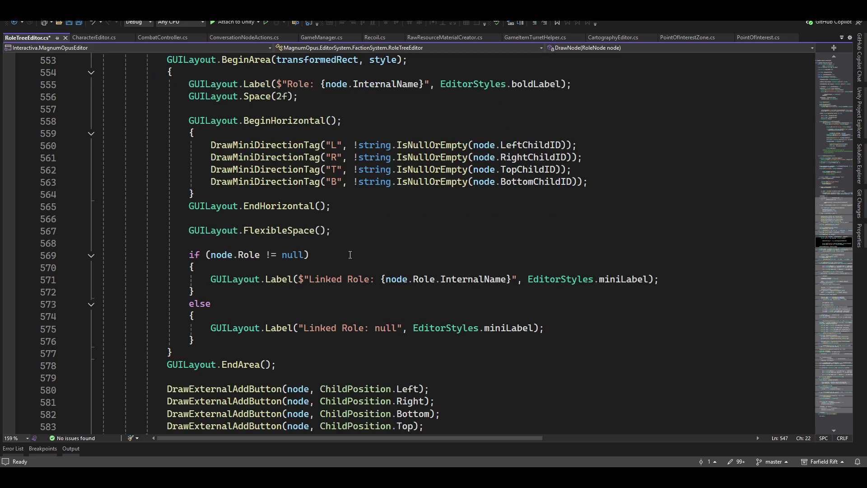
pyautogui.scroll(-1, 362, 257)
pyautogui.scroll(-2, 362, 257)
pyautogui.scroll(-5, 628, 290)
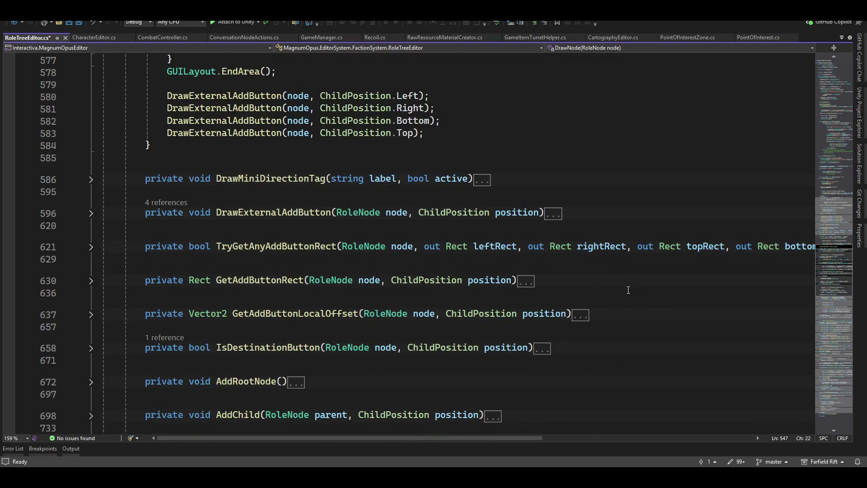
pyautogui.click(354, 213)
pyautogui.press('F12')
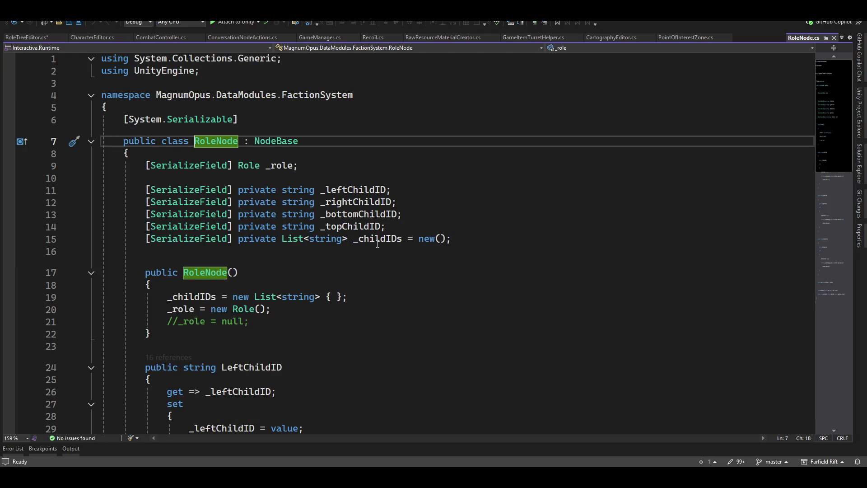
# - Jump from RoleNode's _role field to the Role class definition in Role.cs
pyautogui.click(248, 167)
pyautogui.press('F12')
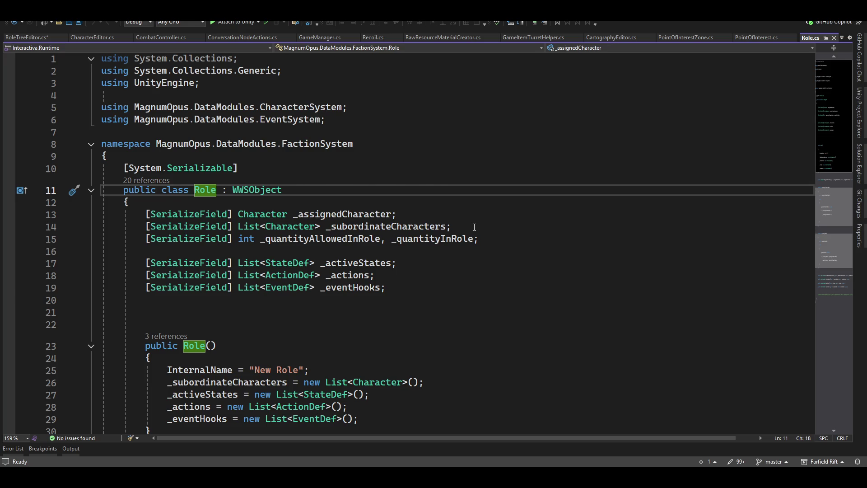
pyautogui.scroll(-2, 474, 227)
pyautogui.scroll(-2, 474, 227)
pyautogui.scroll(-2, 474, 227)
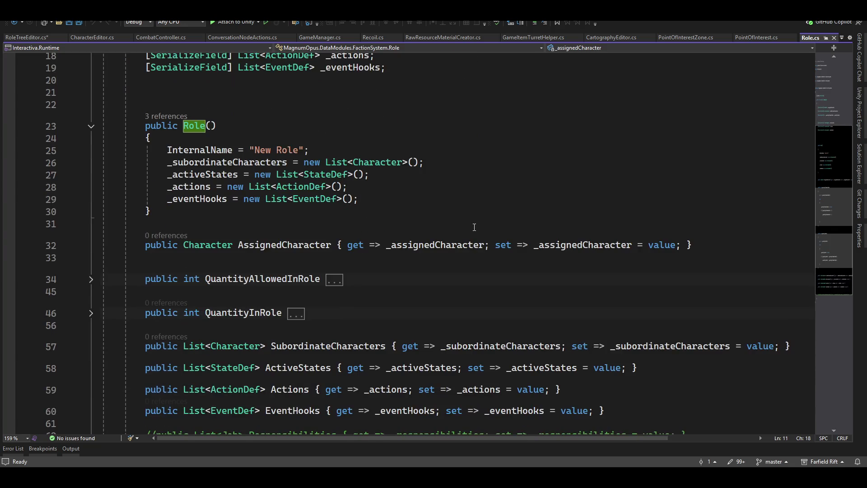
pyautogui.scroll(-1, 475, 227)
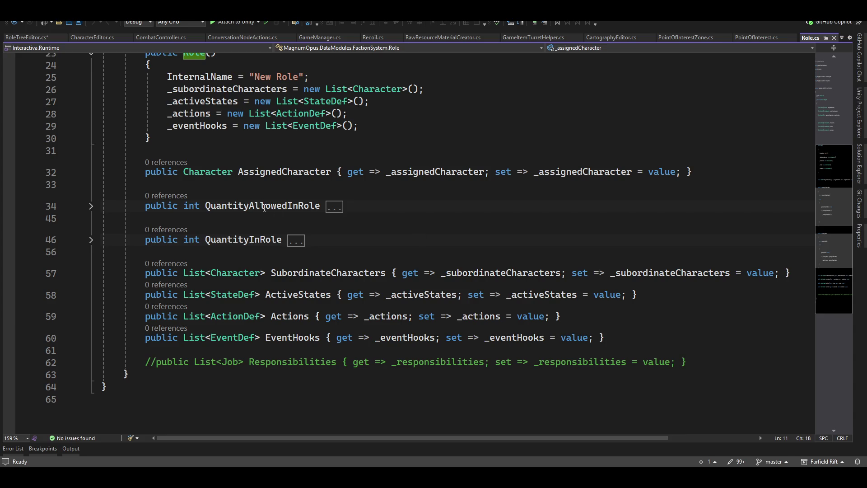
# - Expand and collapse the QuantityInRole and QuantityAllowedInRole properties, then switch to GameManager.cs
pyautogui.click(91, 240)
pyautogui.click(92, 207)
pyautogui.click(91, 240)
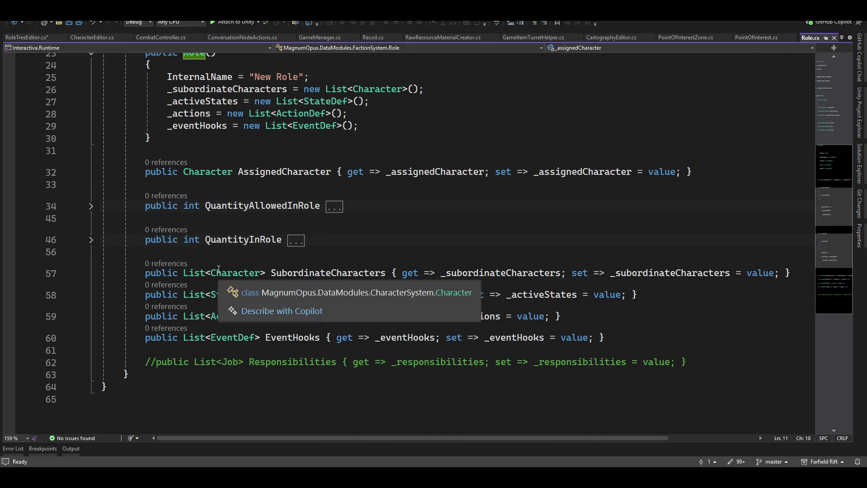
pyautogui.scroll(2, 218, 270)
pyautogui.scroll(2, 364, 282)
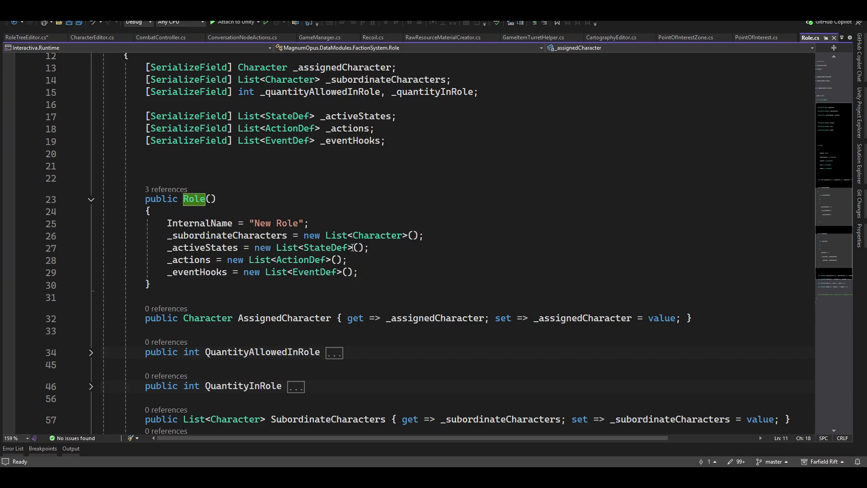
pyautogui.scroll(2, 357, 253)
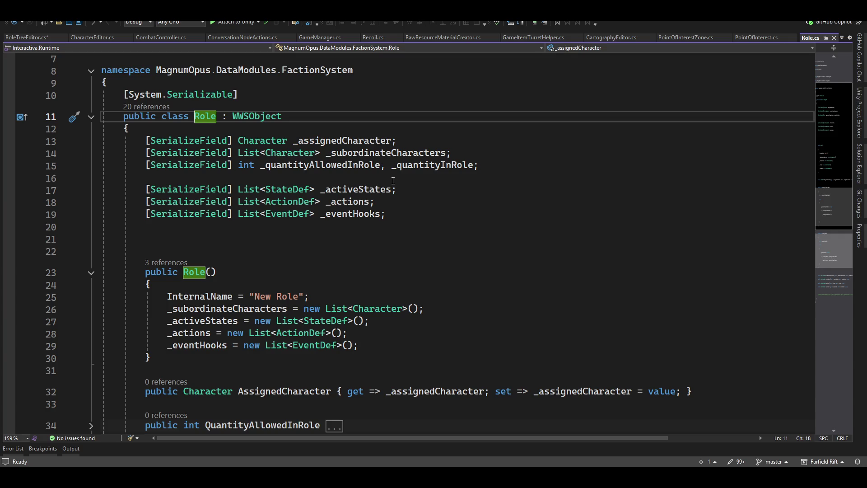
pyautogui.scroll(-2, 391, 180)
pyautogui.scroll(-2, 389, 181)
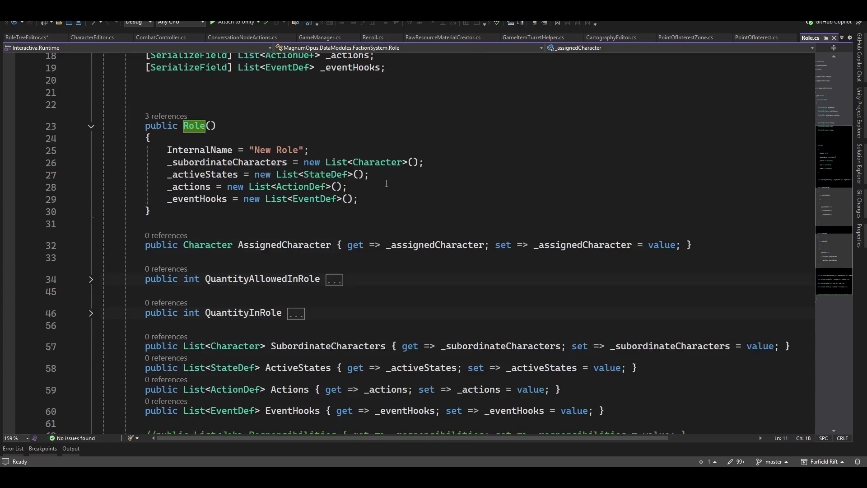
pyautogui.scroll(-2, 387, 183)
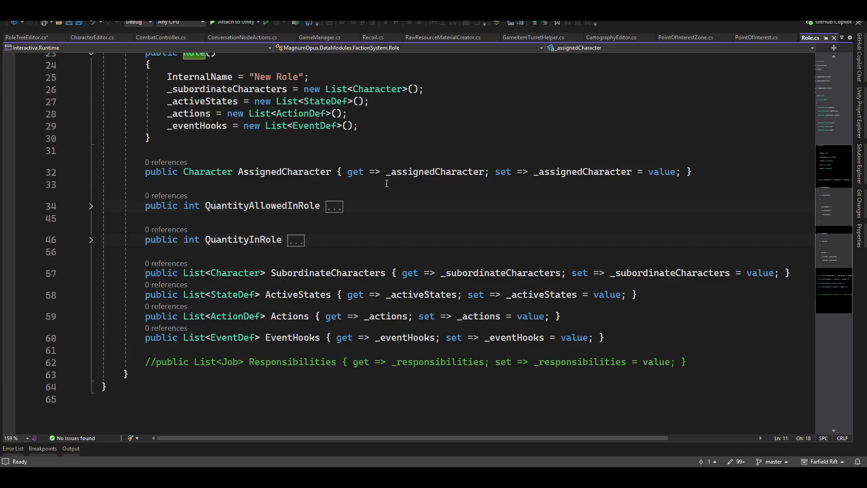
pyautogui.scroll(2, 386, 183)
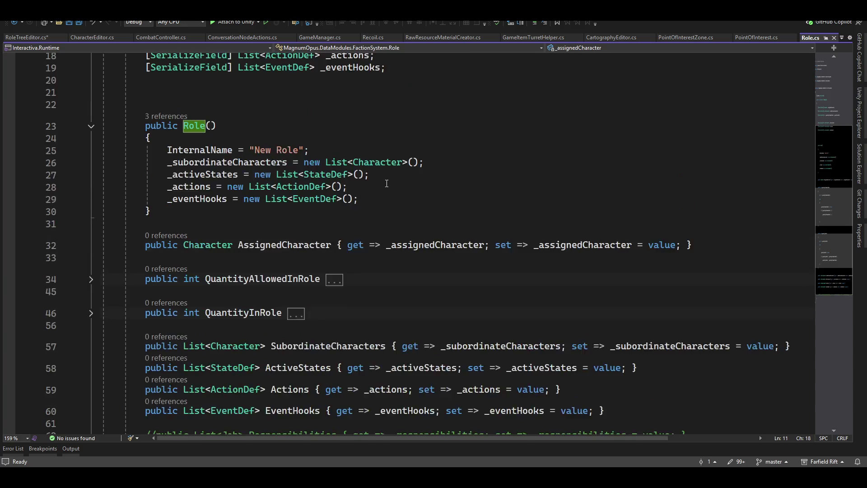
pyautogui.scroll(2, 386, 186)
pyautogui.scroll(4, 384, 190)
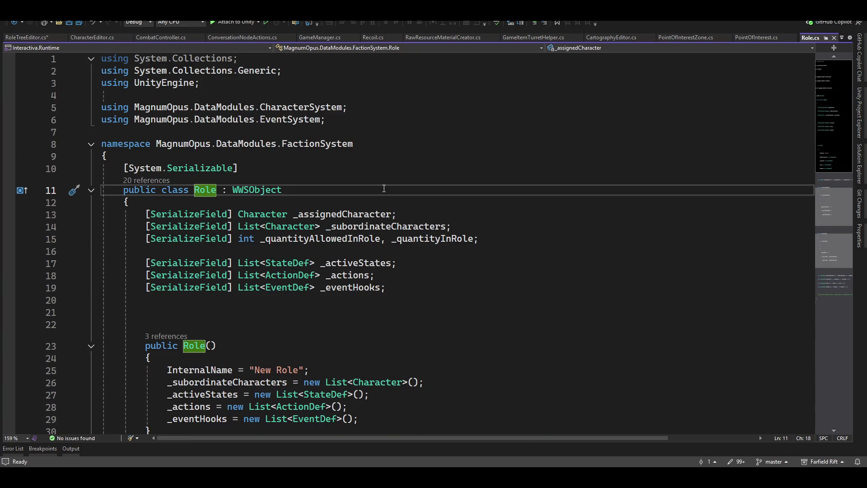
pyautogui.click(320, 39)
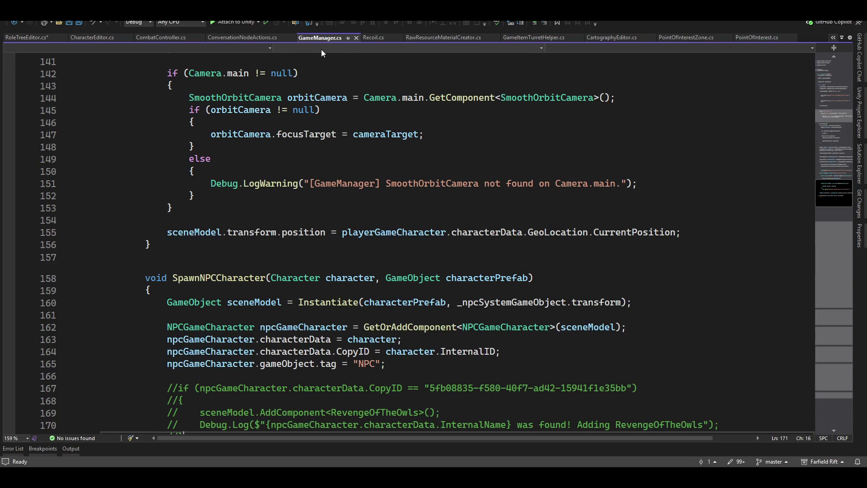
# - Return to RoleTreeEditor.cs and place the caret on the blank subordinates line 284
pyautogui.click(24, 37)
pyautogui.scroll(3, 235, 170)
pyautogui.scroll(3, 444, 232)
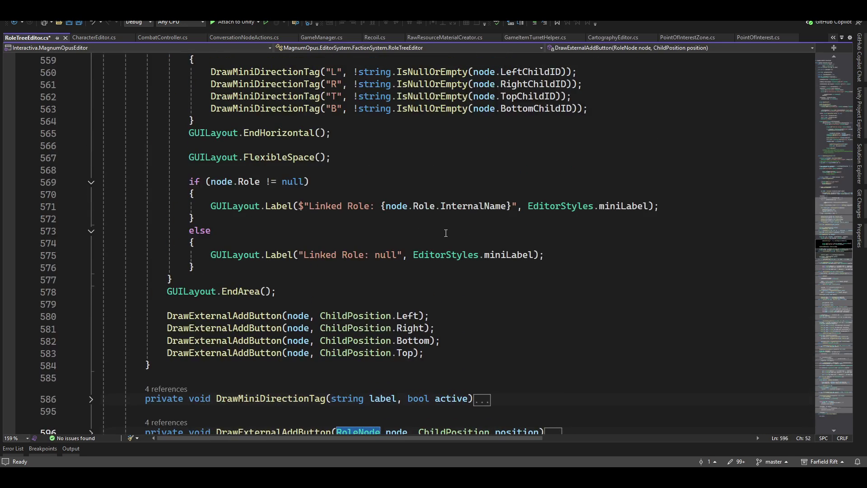
pyautogui.scroll(4, 443, 233)
pyautogui.scroll(3, 443, 232)
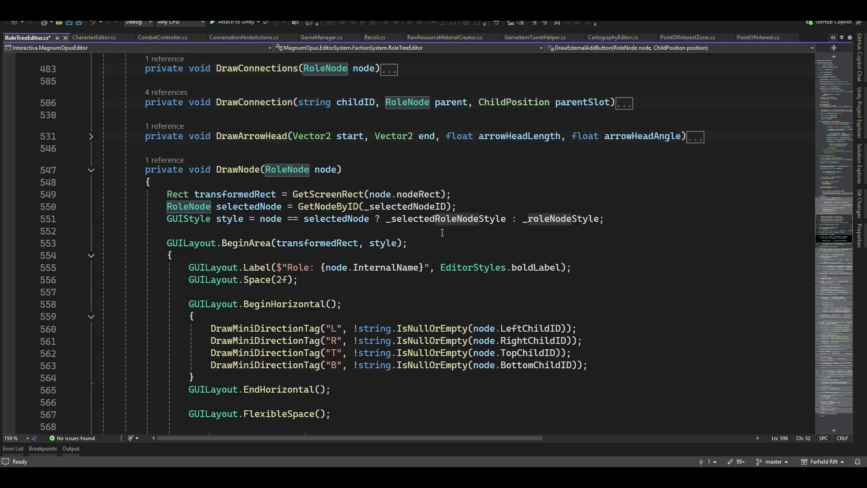
pyautogui.scroll(2, 443, 233)
pyautogui.scroll(3, 442, 232)
pyautogui.scroll(2, 442, 232)
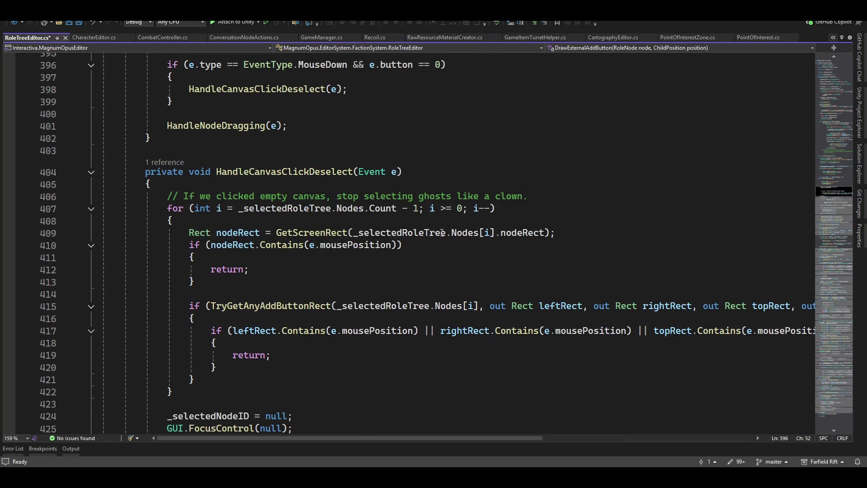
pyautogui.scroll(2, 443, 232)
pyautogui.scroll(2, 441, 232)
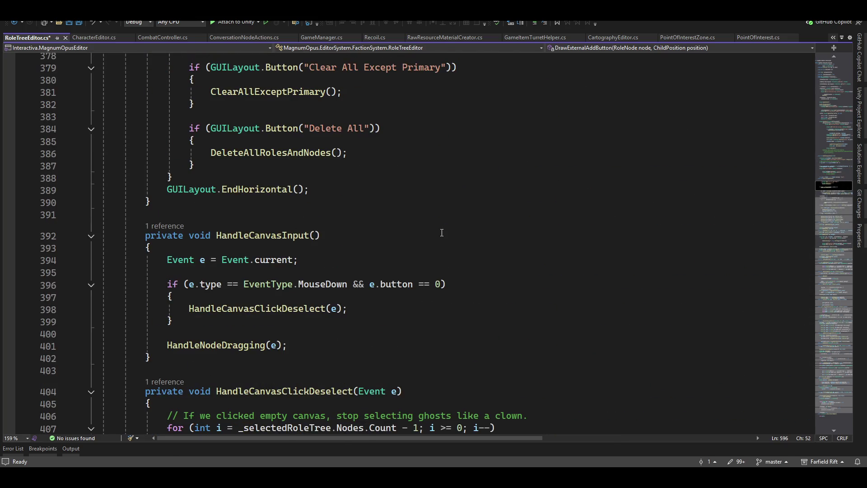
pyautogui.scroll(1, 441, 232)
pyautogui.scroll(1, 442, 233)
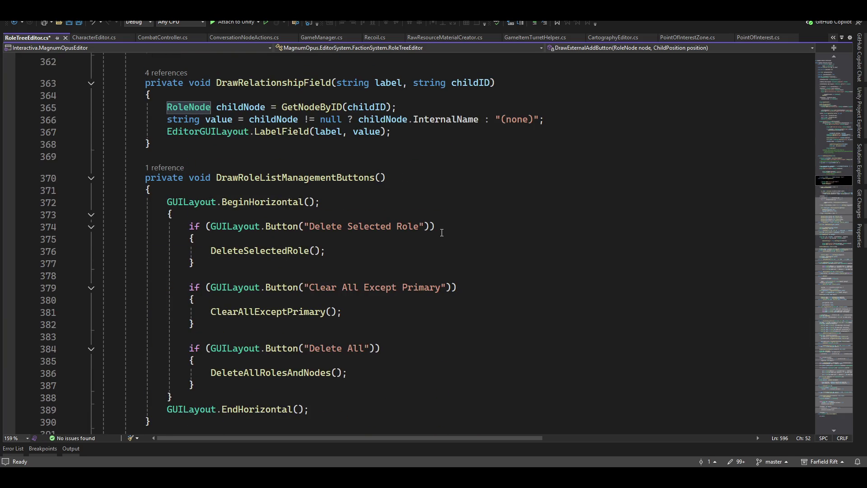
pyautogui.moveTo(839, 181); pyautogui.dragTo(834, 153)
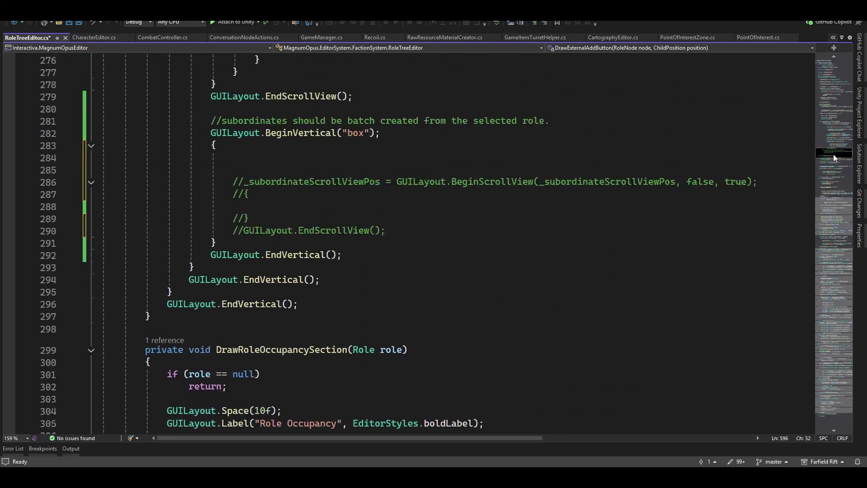
pyautogui.click(326, 236)
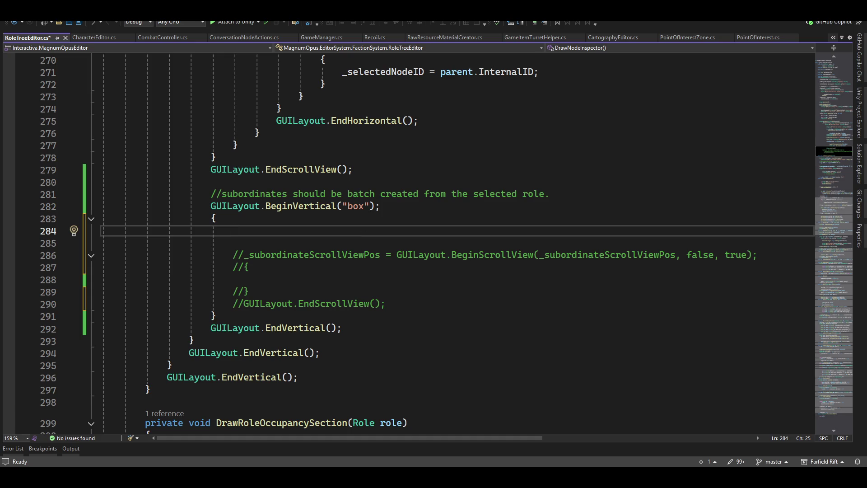
pyautogui.moveTo(828, 158); pyautogui.dragTo(831, 78)
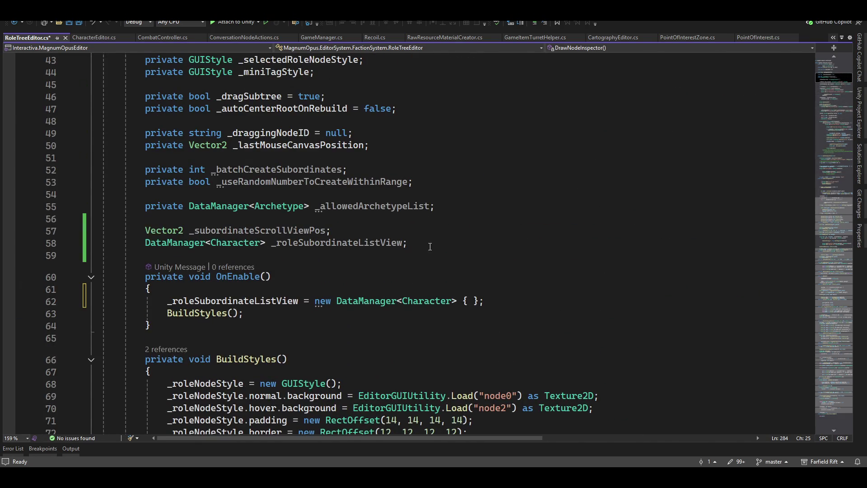
# - Declare a DataManager<Profession> field below _roleSubordinateListView and rename it _professionsListView
pyautogui.click(317, 257)
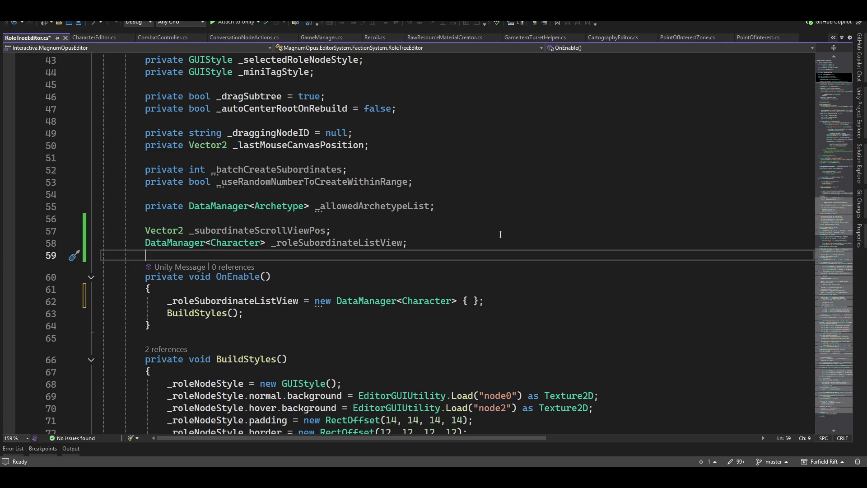
pyautogui.press('Return')
pyautogui.press('Return')
pyautogui.press('Up')
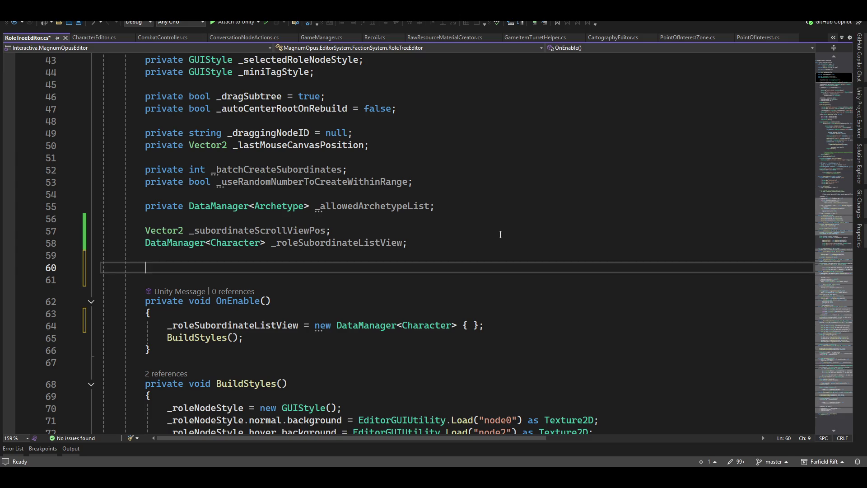
pyautogui.write('data')
pyautogui.press('Tab')
pyautogui.write('<')
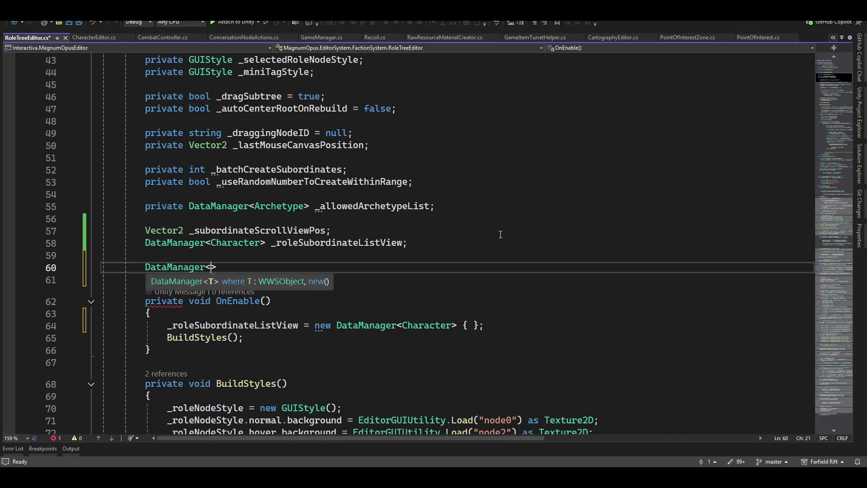
pyautogui.write('profess')
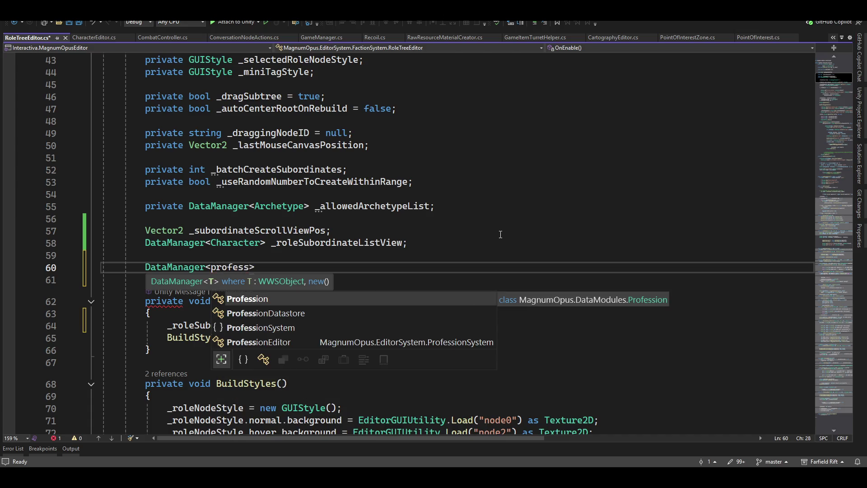
pyautogui.press('Tab')
pyautogui.press('Right')
pyautogui.write('_')
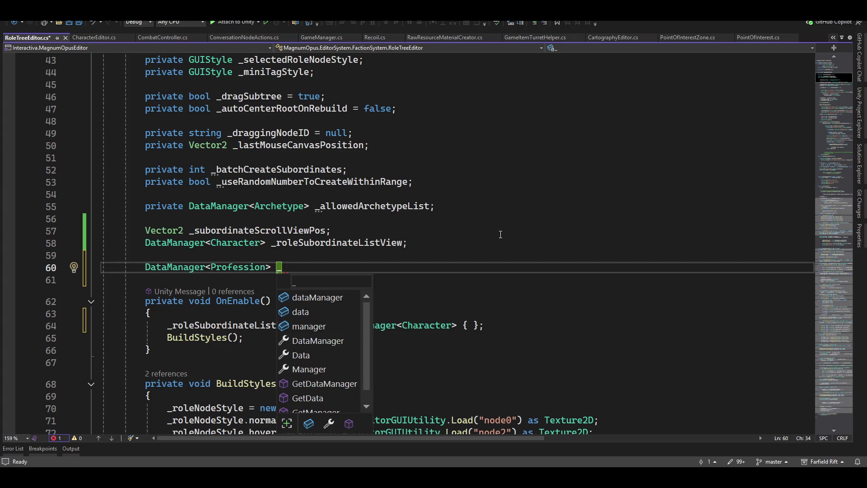
pyautogui.write('professions;')
pyautogui.hotkey('ctrl', 'r')
pyautogui.hotkey('ctrl', 'r')
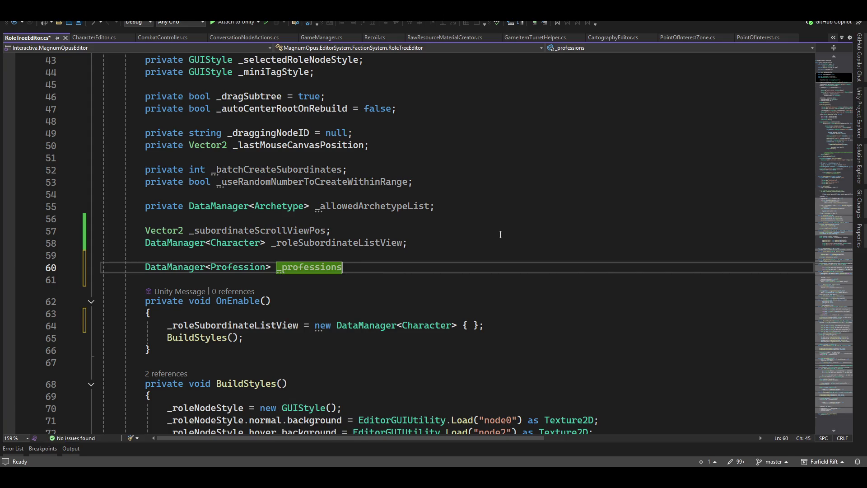
pyautogui.write('ListView;')
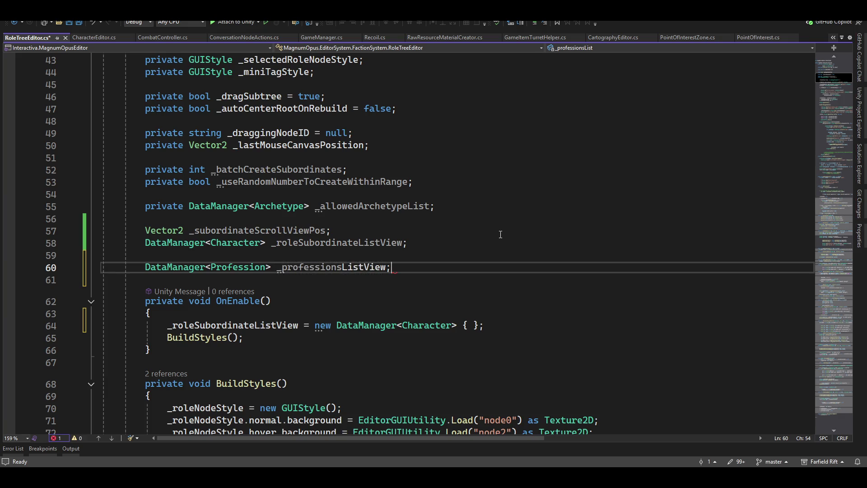
pyautogui.scroll(-3, 448, 247)
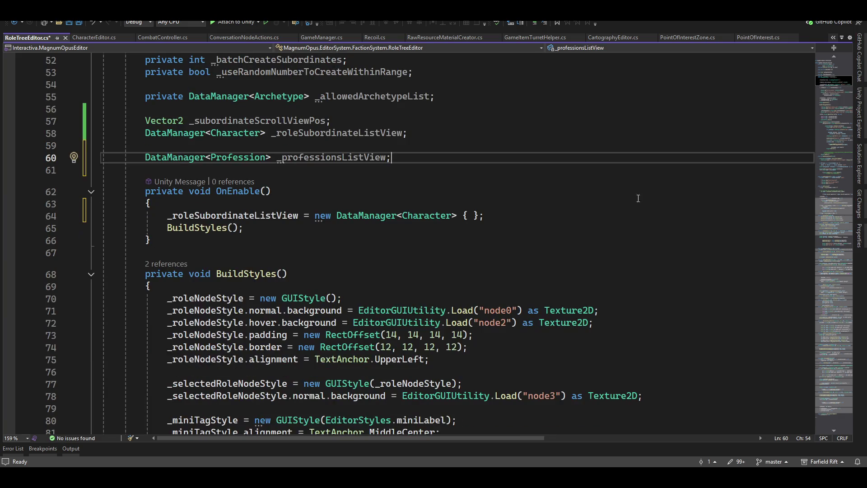
# - Add _professionsListView = new DataManager<Profession> on a new line inside OnEnable
pyautogui.click(401, 216)
pyautogui.press('End')
pyautogui.press('Return')
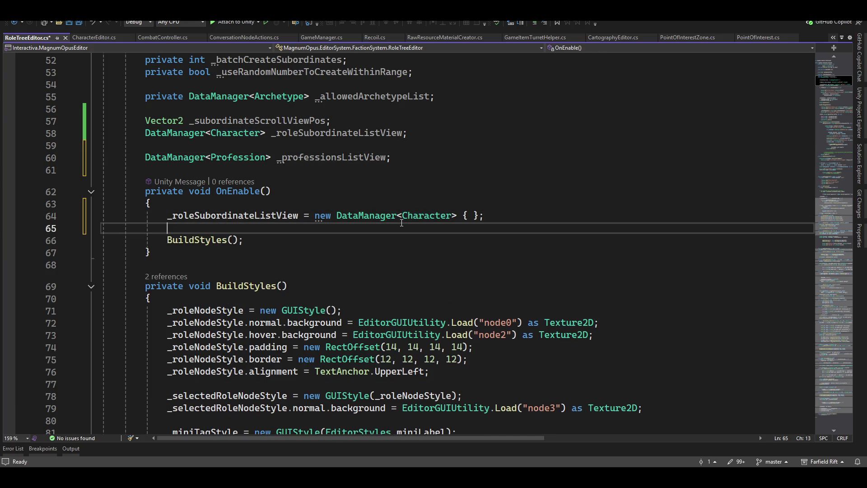
pyautogui.write('_profes')
pyautogui.press('Tab')
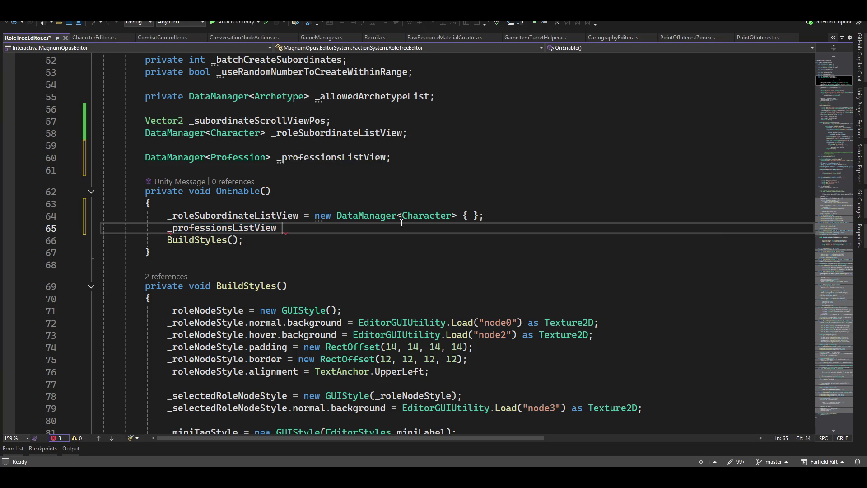
pyautogui.write('= new')
pyautogui.press('Tab')
pyautogui.write('{ };')
pyautogui.scroll(-6, 401, 222)
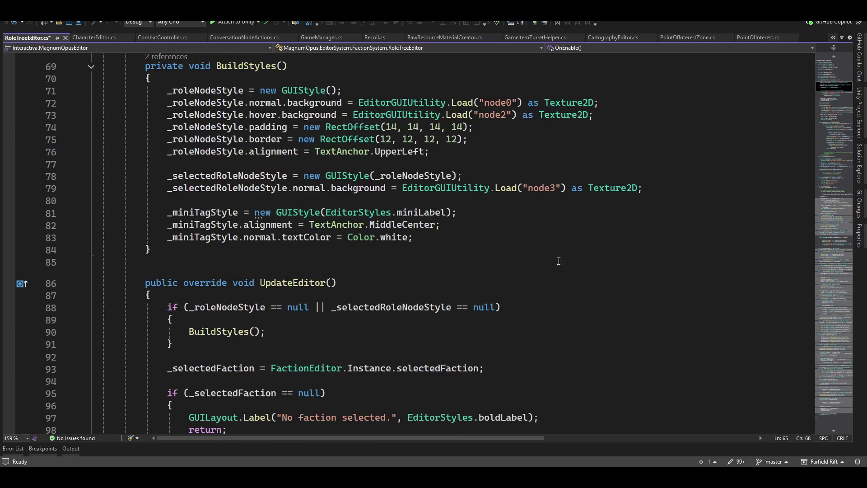
pyautogui.click(829, 239)
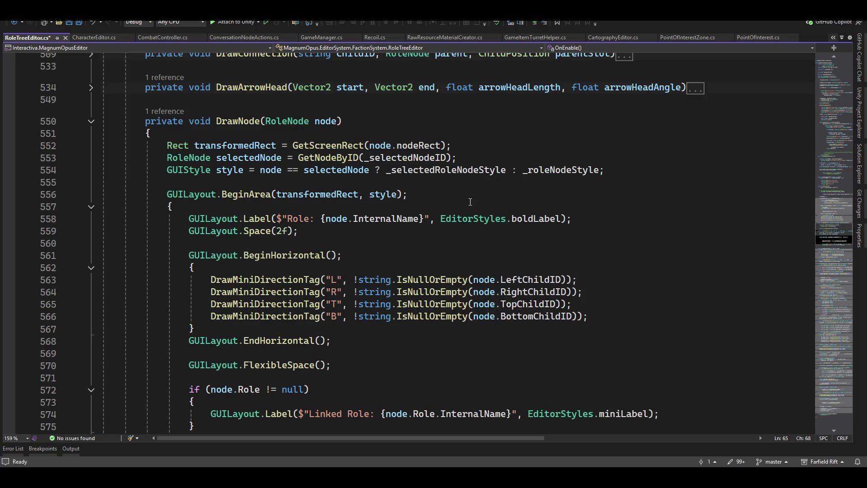
pyautogui.scroll(2, 470, 202)
pyautogui.scroll(5, 508, 217)
pyautogui.scroll(5, 544, 231)
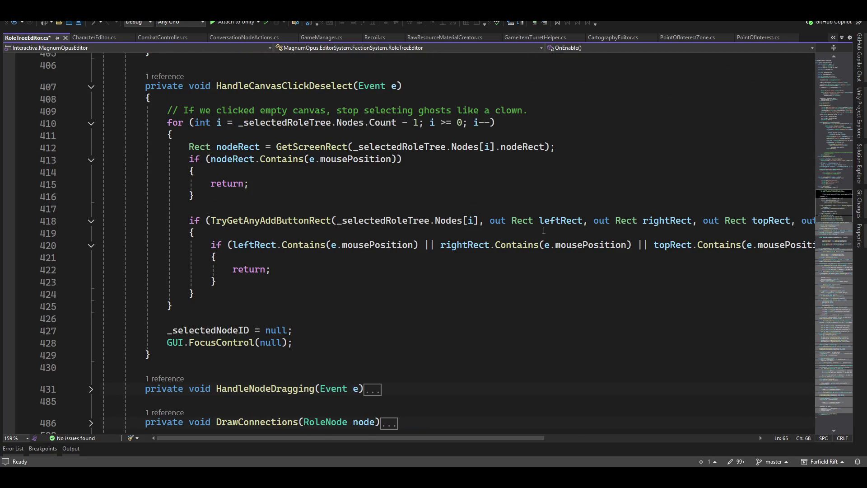
pyautogui.scroll(3, 535, 228)
pyautogui.scroll(4, 509, 247)
pyautogui.scroll(5, 509, 247)
pyautogui.scroll(2, 481, 257)
pyautogui.scroll(4, 483, 258)
pyautogui.scroll(4, 486, 259)
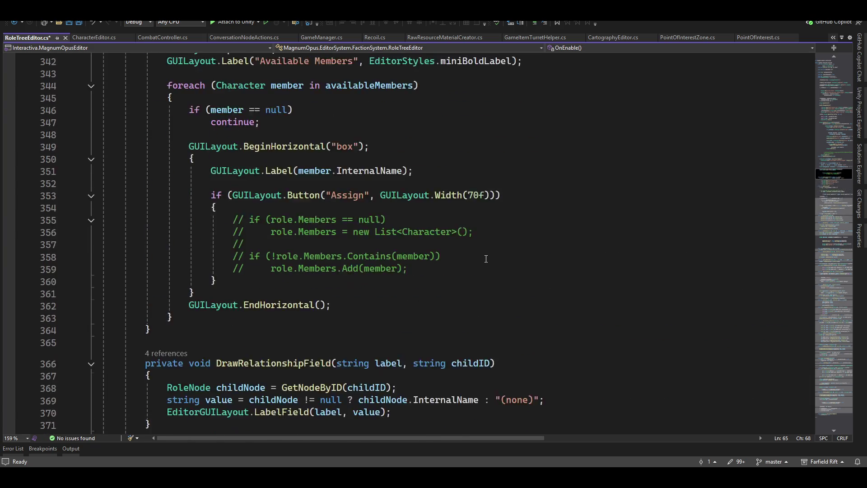
pyautogui.scroll(1, 486, 258)
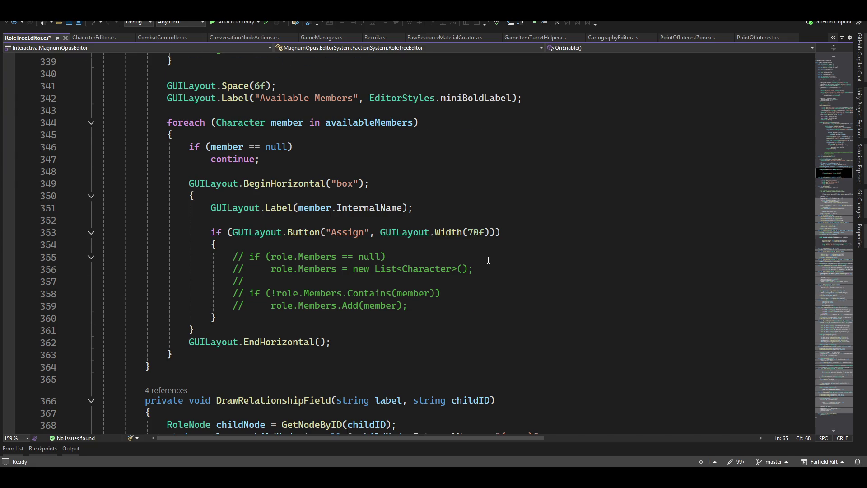
pyautogui.scroll(6, 485, 258)
pyautogui.scroll(1, 487, 259)
pyautogui.scroll(5, 488, 262)
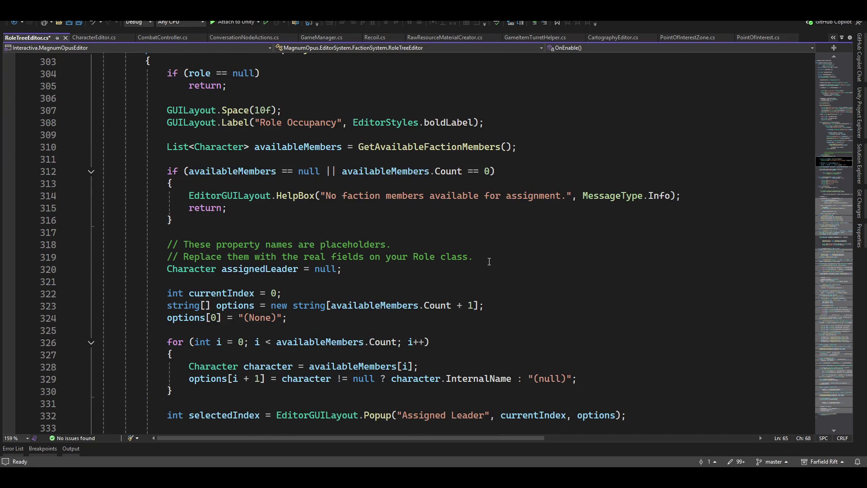
pyautogui.scroll(-4, 489, 261)
pyautogui.scroll(-5, 488, 262)
pyautogui.scroll(-5, 488, 262)
pyautogui.scroll(-4, 489, 262)
pyautogui.scroll(-8, 489, 262)
pyautogui.scroll(-8, 488, 263)
pyautogui.scroll(-2, 489, 262)
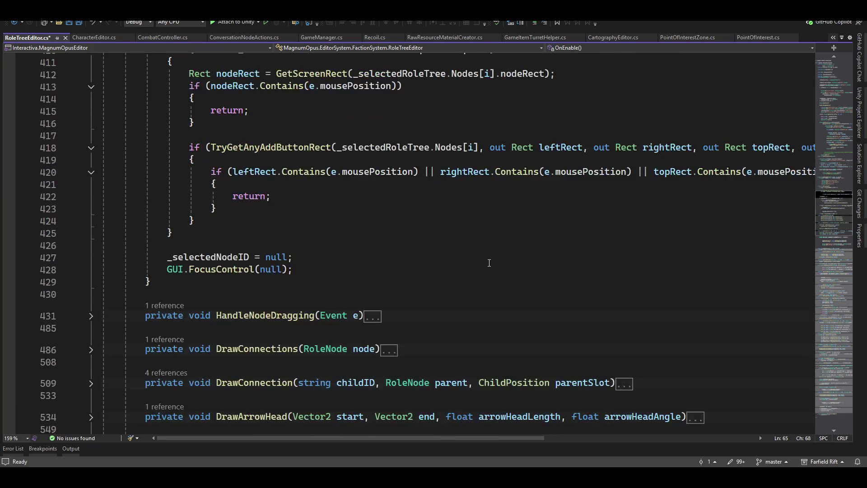
pyautogui.scroll(-5, 489, 262)
pyautogui.scroll(-5, 489, 262)
pyautogui.scroll(10, 489, 263)
pyautogui.scroll(5, 488, 263)
pyautogui.scroll(5, 489, 263)
pyautogui.scroll(3, 487, 265)
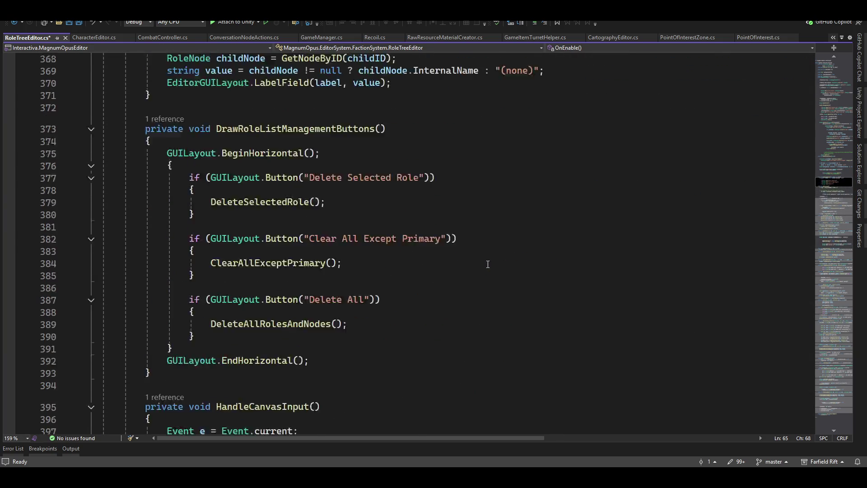
pyautogui.scroll(5, 487, 265)
pyautogui.scroll(6, 487, 266)
pyautogui.scroll(2, 486, 269)
pyautogui.scroll(4, 486, 269)
pyautogui.scroll(3, 486, 268)
pyautogui.scroll(7, 486, 269)
pyautogui.scroll(1, 486, 269)
pyautogui.scroll(5, 486, 268)
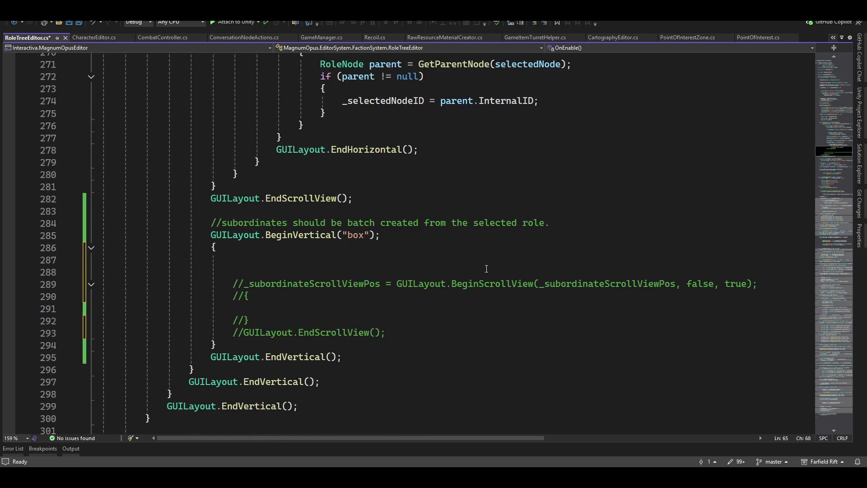
pyautogui.click(354, 265)
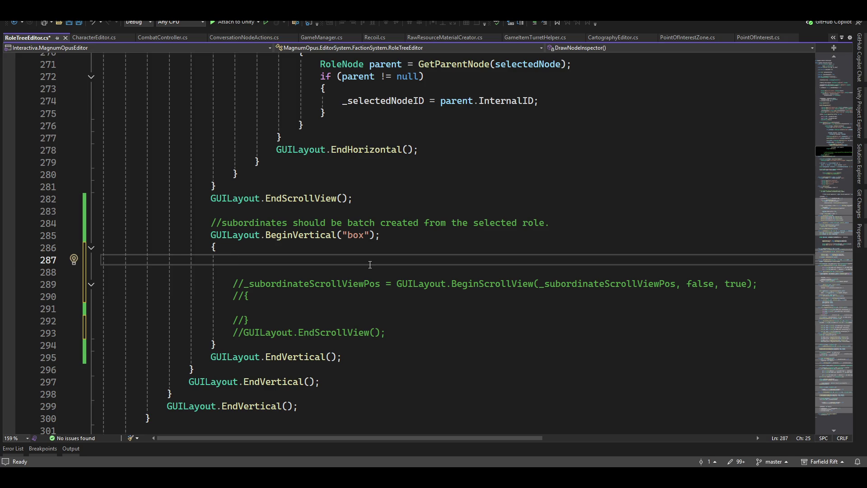
pyautogui.write('_+')
# - Write _professionsListView.ListView(ListViewTypes.ListOfPopups, false) in the subordinates box
pyautogui.press('BackSpace')
pyautogui.write('profe')
pyautogui.press('Tab')
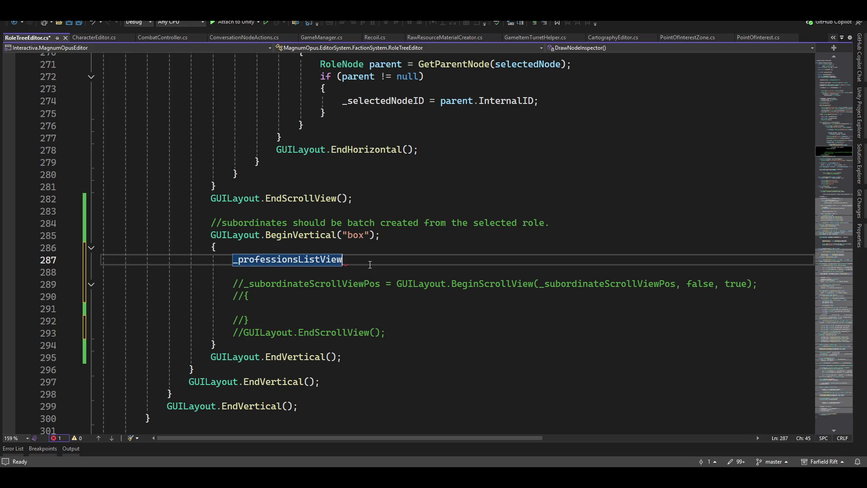
pyautogui.write('.L')
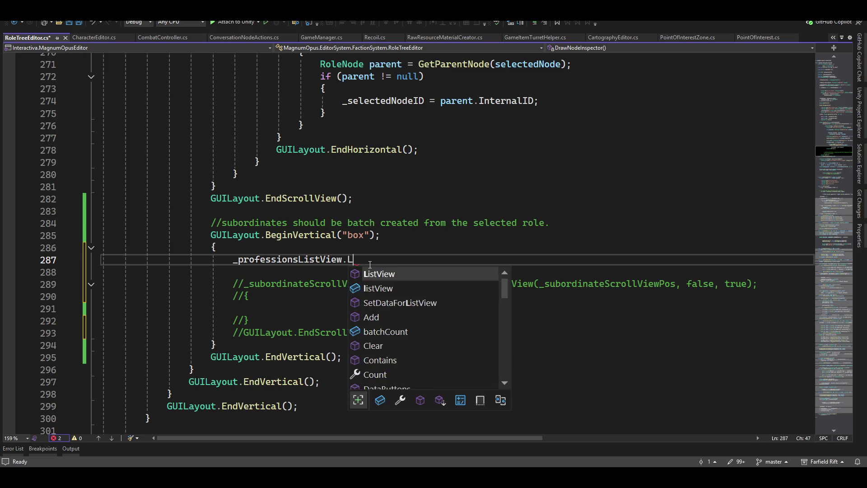
pyautogui.write('ist')
pyautogui.press('Tab')
pyautogui.write('(')
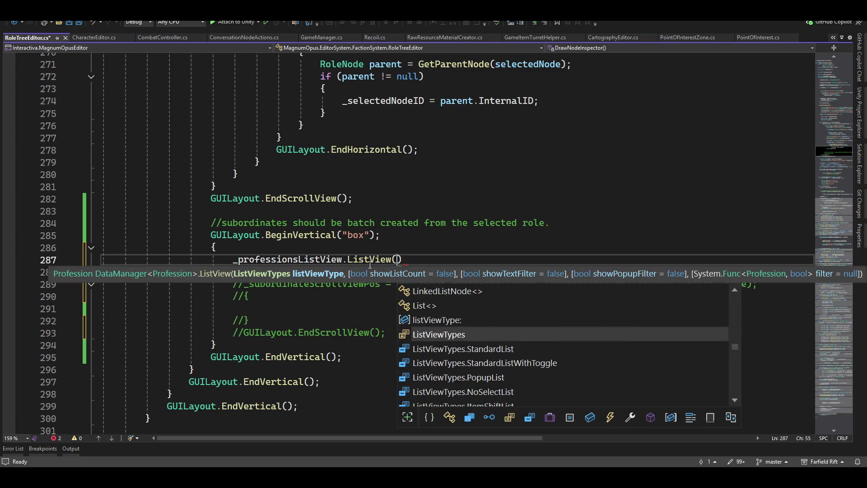
pyautogui.press('Tab')
pyautogui.write('.pop')
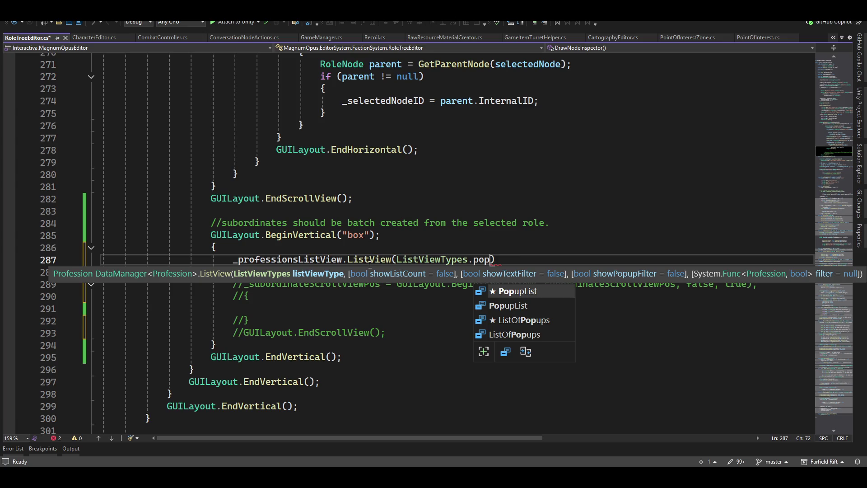
pyautogui.press('Tab')
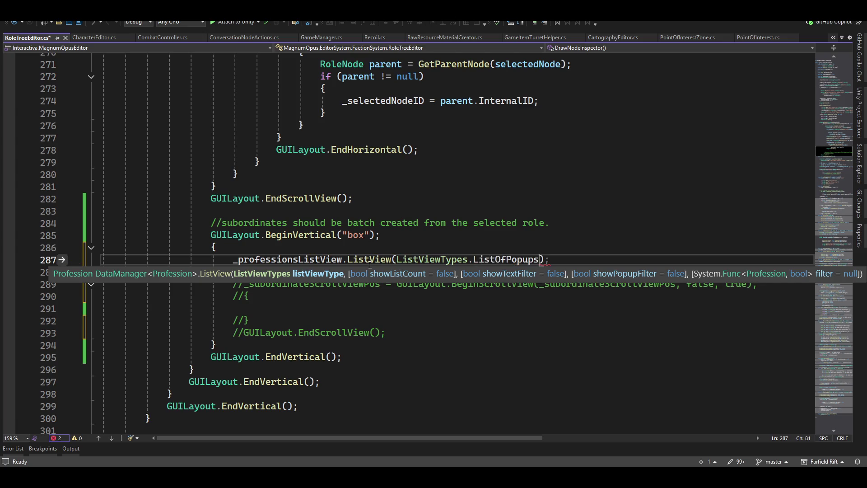
pyautogui.write(', ')
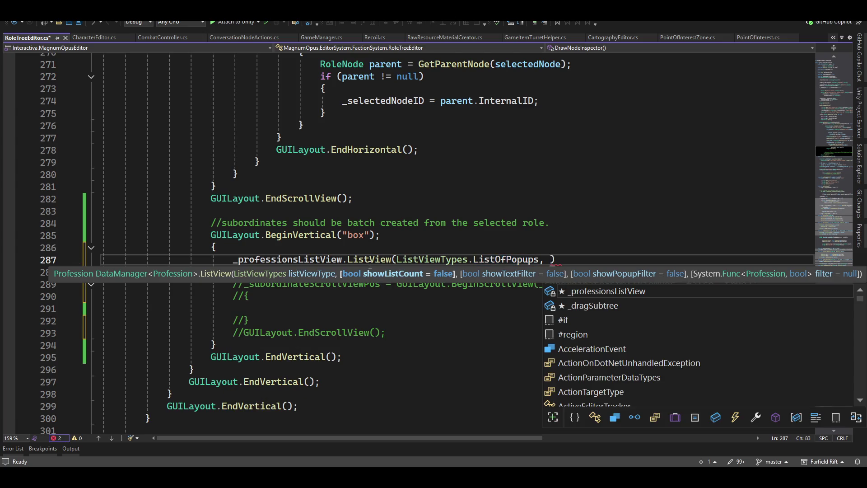
pyautogui.write('false')
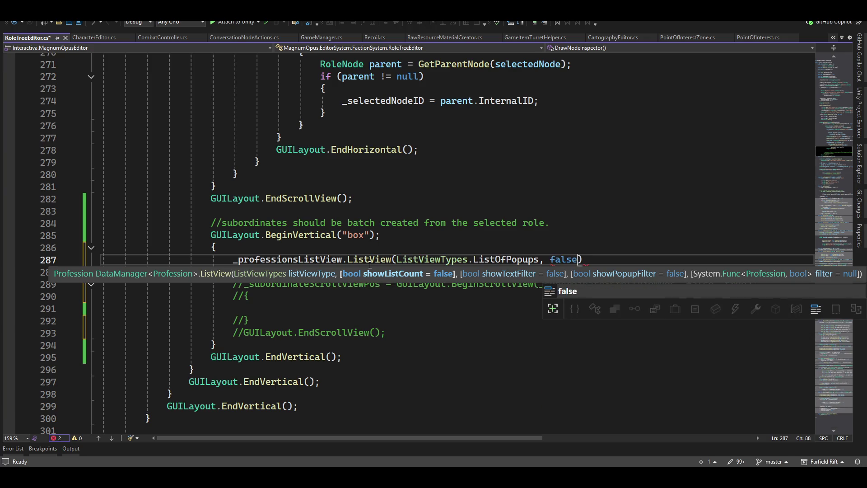
pyautogui.write(');')
# - Insert a blank line above the ListView call
pyautogui.press('Home')
pyautogui.press('Down')
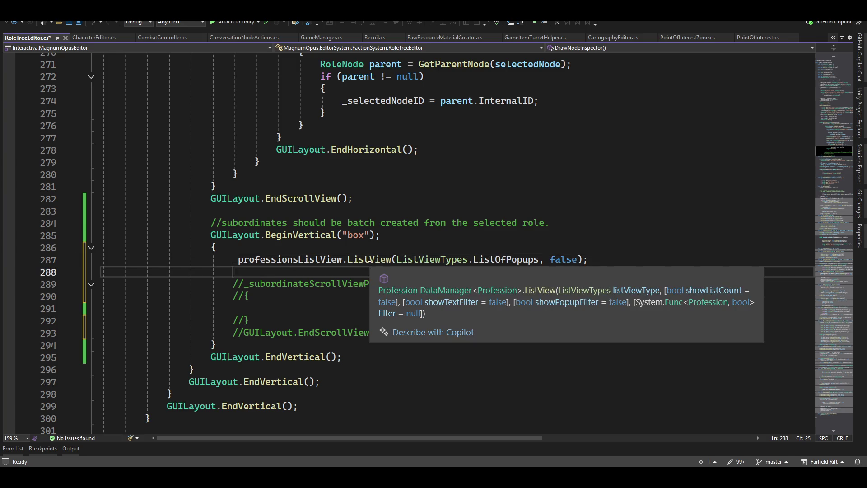
pyautogui.press('Up')
pyautogui.hotkey('ctrl', 'Return')
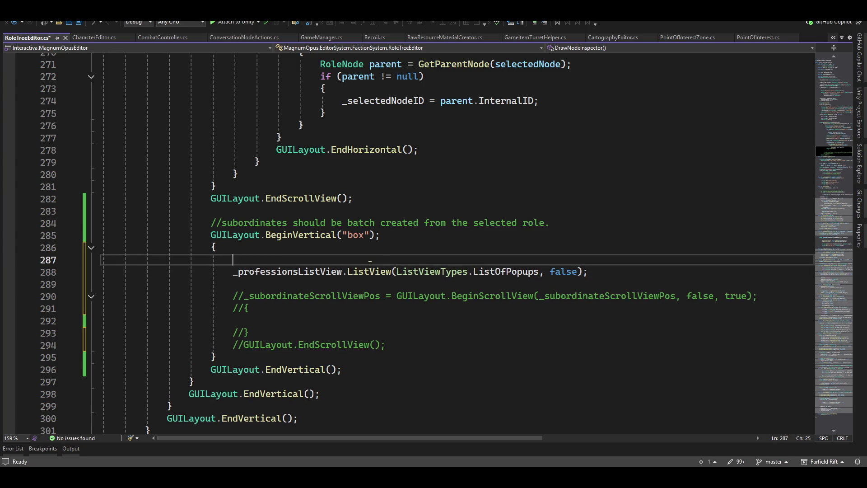
pyautogui.write('_profe')
# - Start _professionsListView.SetDataForListView with GetDatastore<ProfessionDatastore> and Profession type
pyautogui.press('Tab')
pyautogui.write('.')
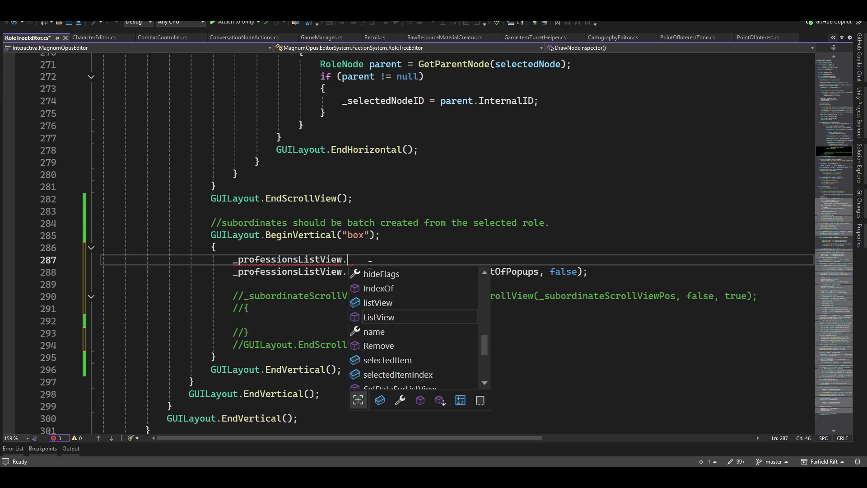
pyautogui.write('set')
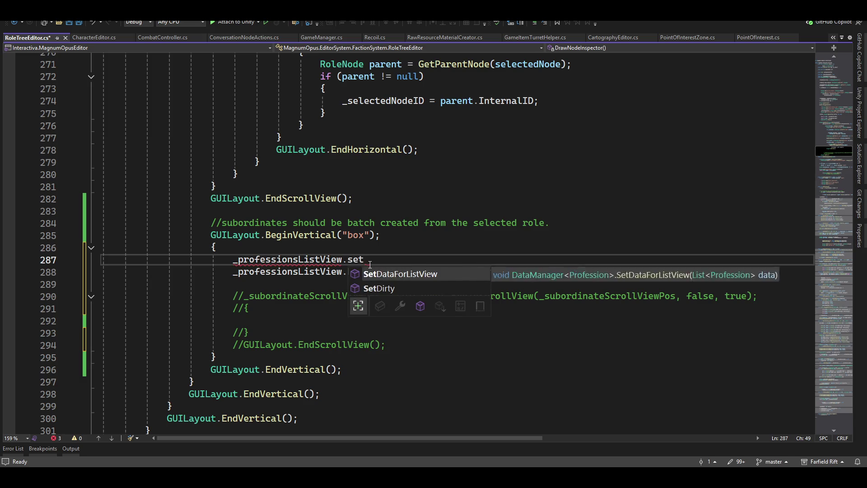
pyautogui.write('(')
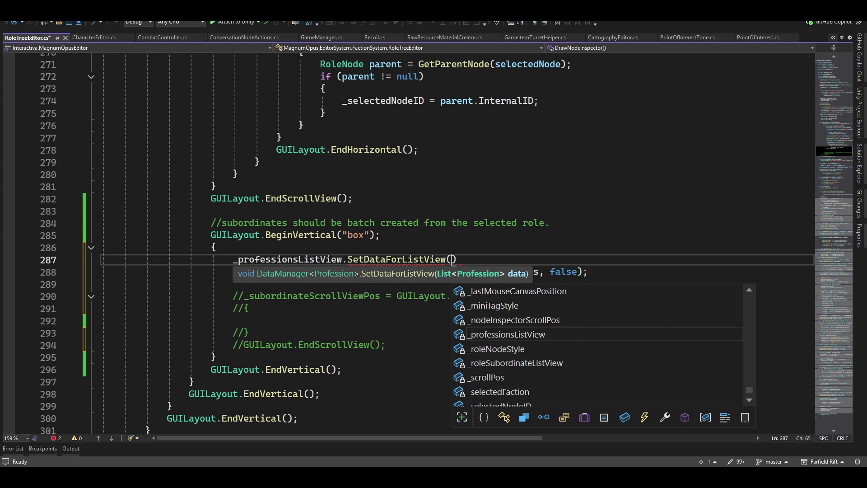
pyautogui.write('datamanager')
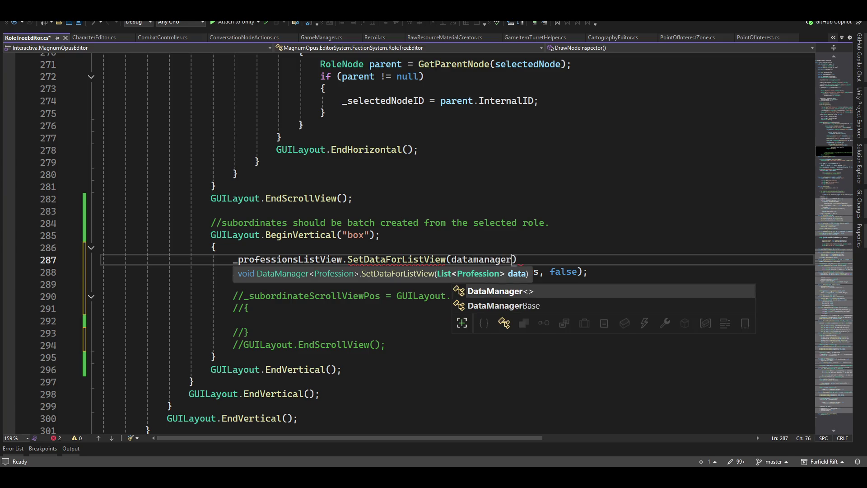
pyautogui.write('<profe')
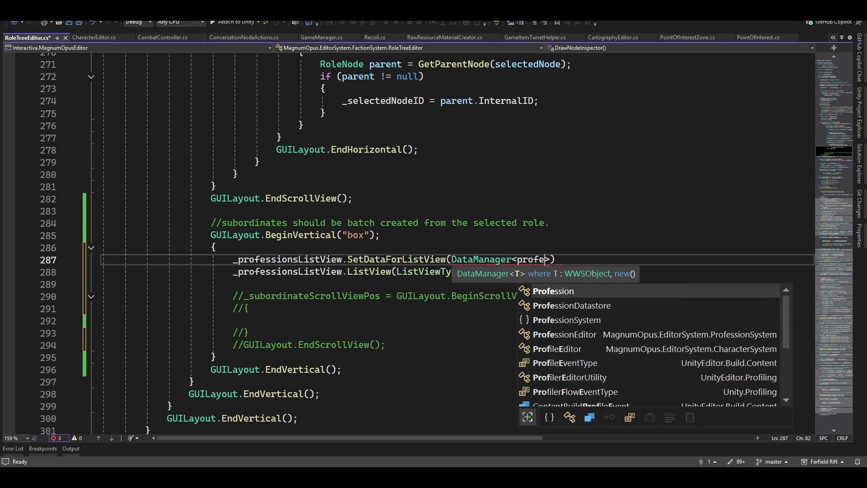
pyautogui.write('ssio')
pyautogui.press('Tab')
pyautogui.press('Right')
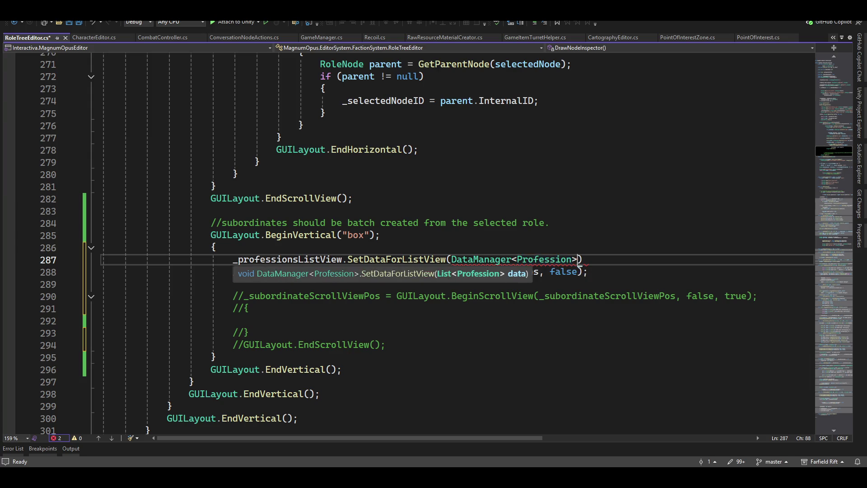
pyautogui.write('(')
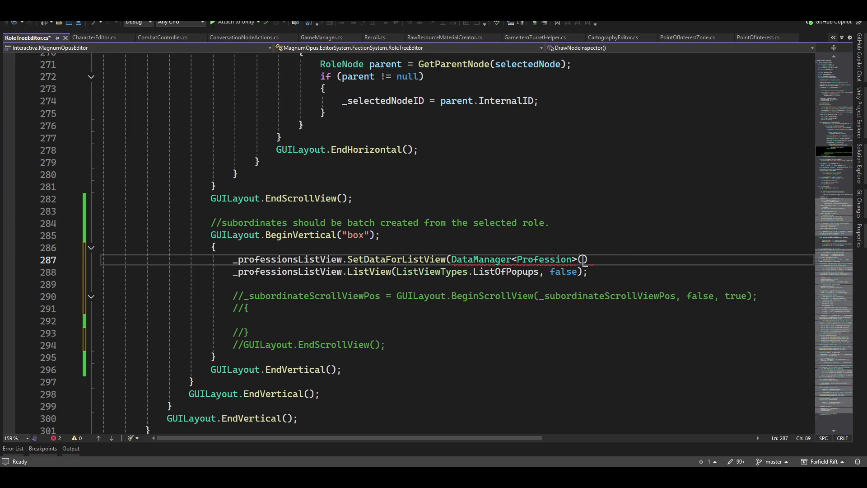
pyautogui.press('BackSpace')
pyautogui.write('.get')
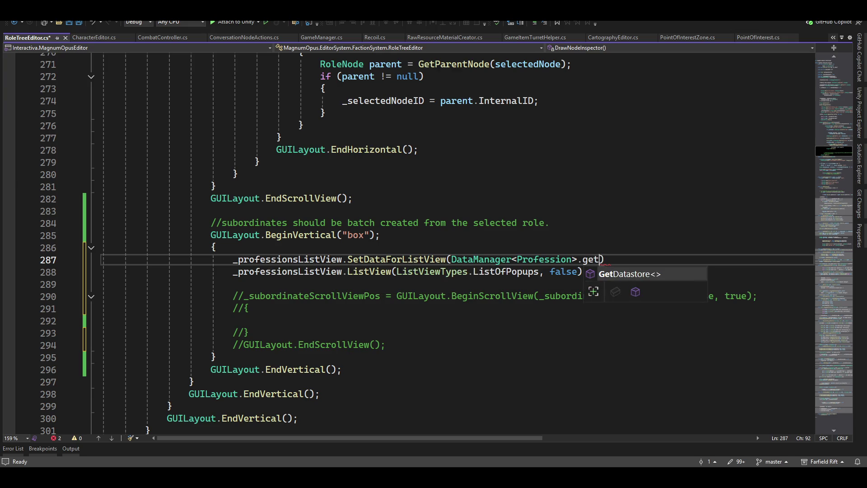
pyautogui.press('Tab')
pyautogui.write('<')
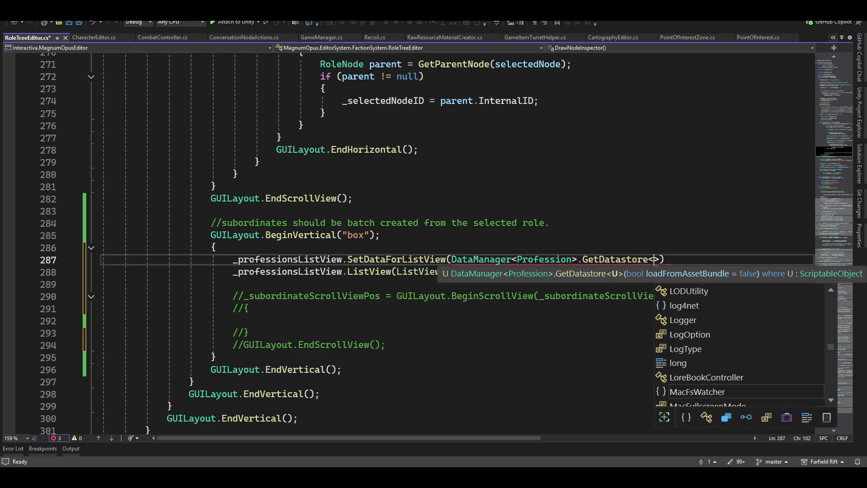
pyautogui.write('prof')
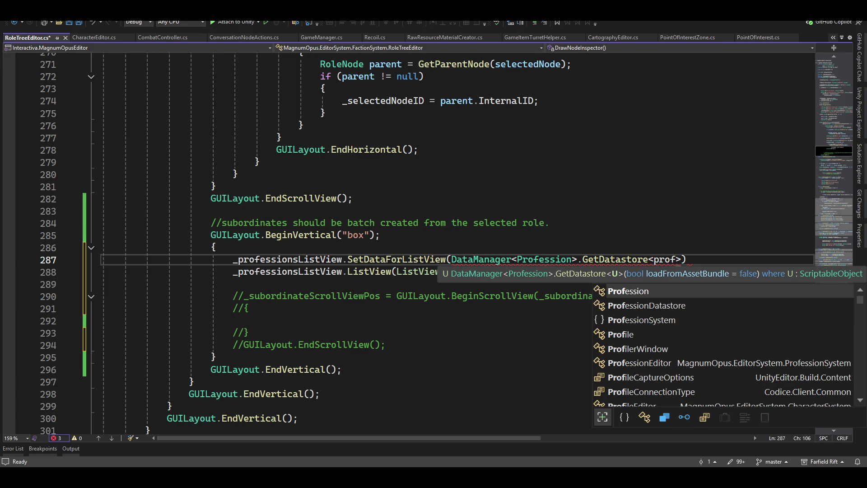
pyautogui.press('Down')
pyautogui.write('>(')
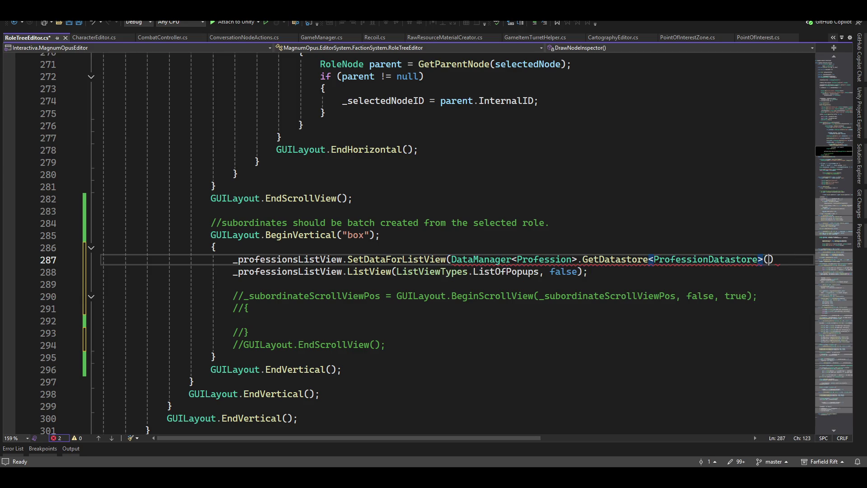
pyautogui.write(')')
pyautogui.write('.get')
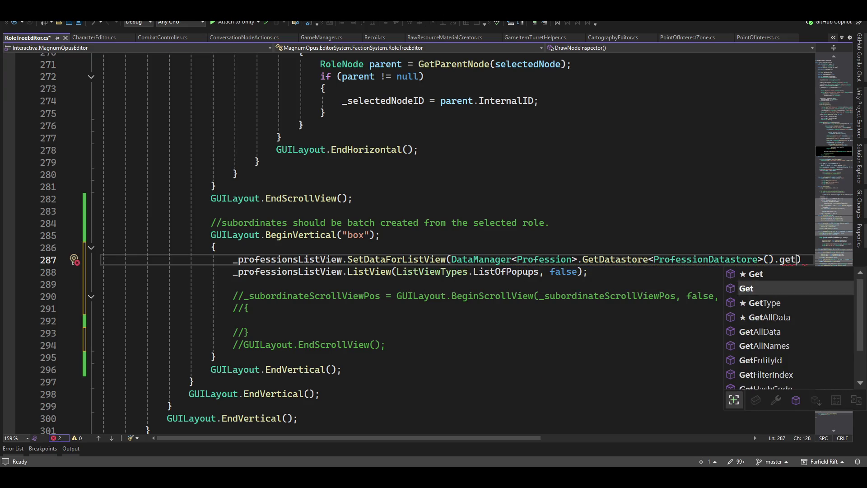
# - Finish the line with GetAllData().ToList() as the list view's data
pyautogui.press('Down')
pyautogui.press('Down')
pyautogui.press('Tab')
pyautogui.write('());')
pyautogui.press('BackSpace')
pyautogui.press('BackSpace')
pyautogui.write('.to')
pyautogui.press('Down')
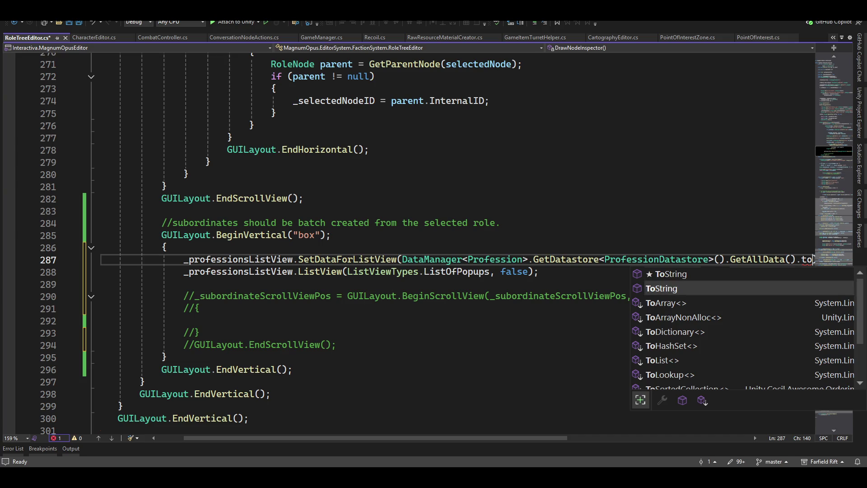
pyautogui.press('Down')
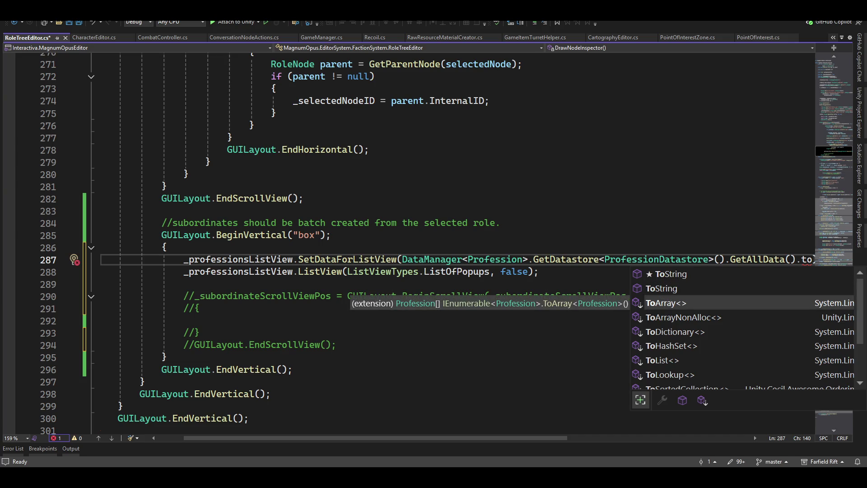
pyautogui.press('Down')
pyautogui.press('Down')
pyautogui.press('Down')
pyautogui.press('Down')
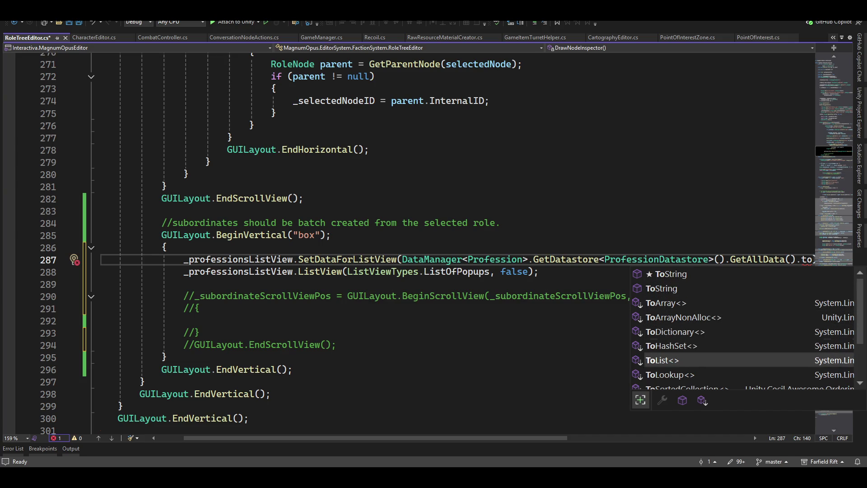
pyautogui.press('Tab')
pyautogui.write('()')
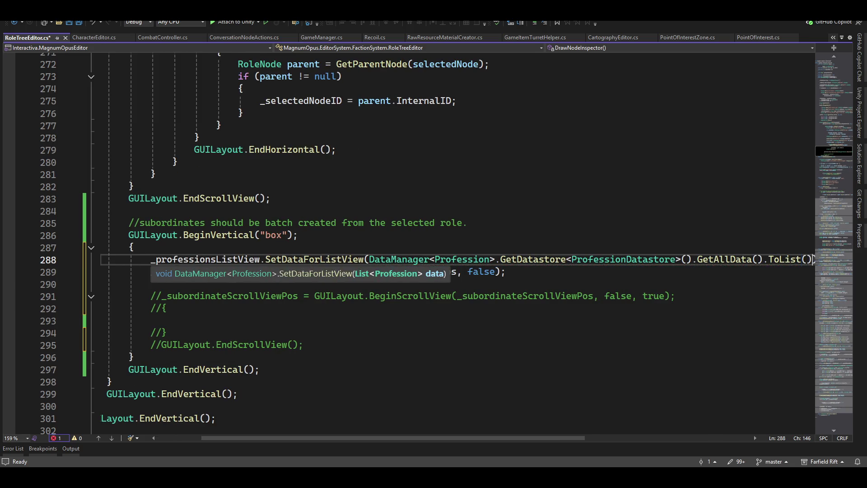
pyautogui.write(');')
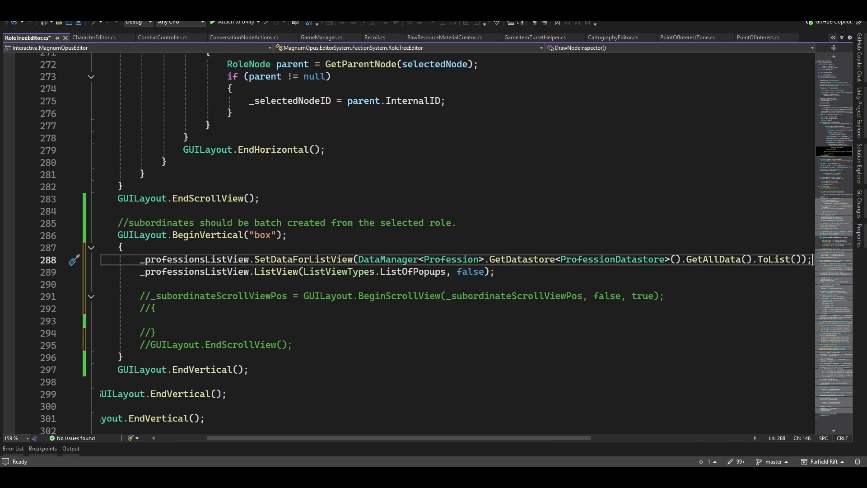
# - Multi-select _professionsListView on both code lines
pyautogui.press('Home')
pyautogui.hotkey('ctrl', 'shift', 'Right')
pyautogui.hotkey('shift', 'alt', '.')
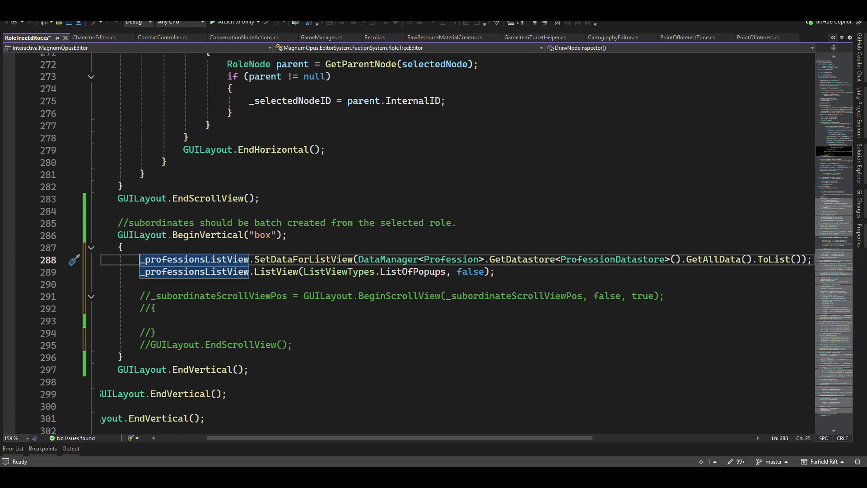
# - Save RoleTreeEditor.cs with two blank lines below the ListView call, then switch to Unity
pyautogui.hotkey('ctrl', 's')
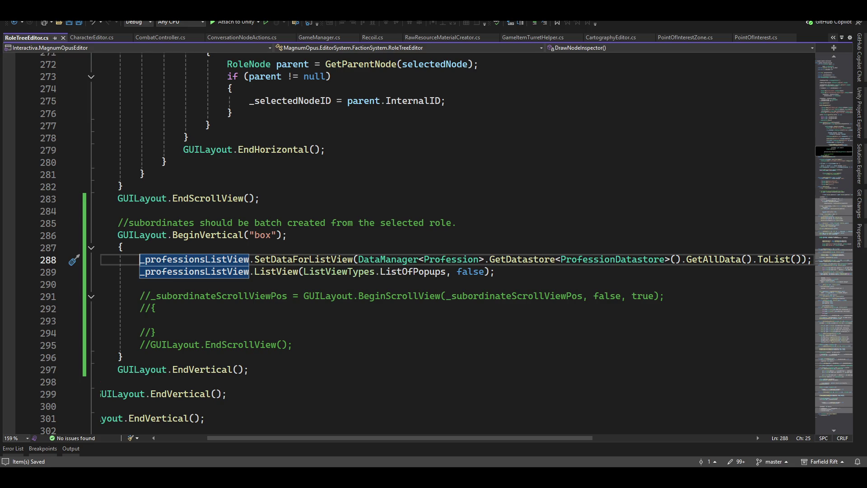
pyautogui.press('Down')
pyautogui.press('Down')
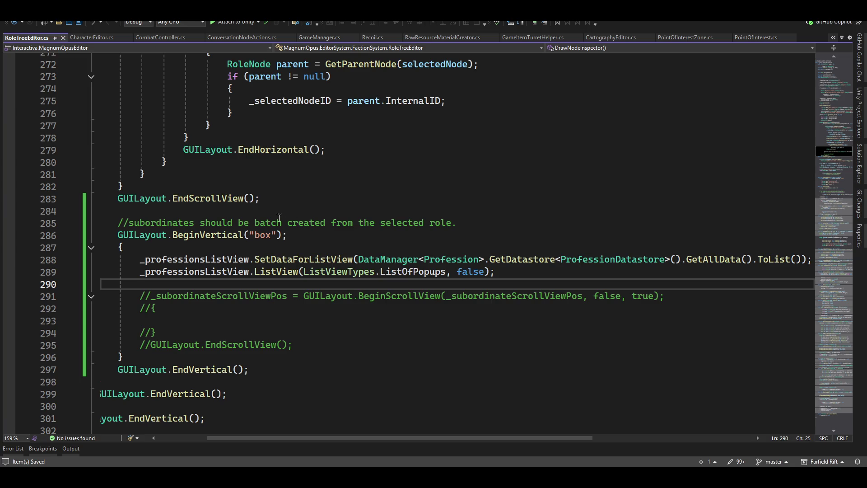
pyautogui.press('Return')
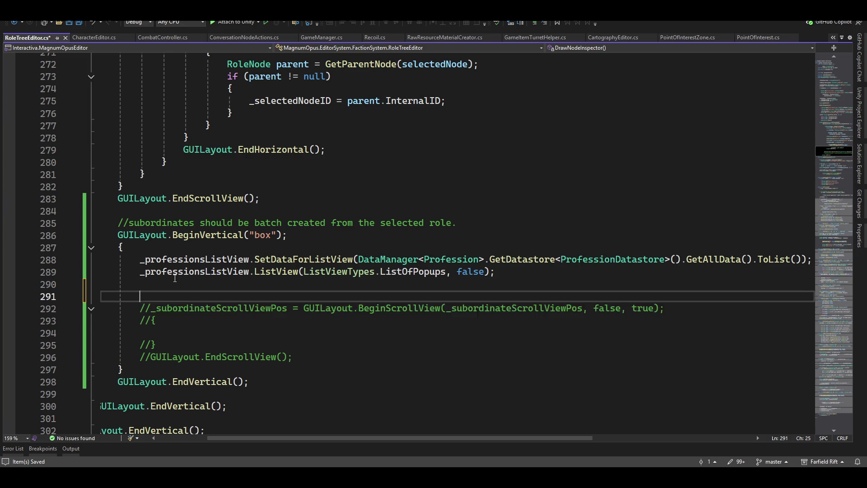
pyautogui.press('Return')
pyautogui.press('Up')
pyautogui.press('Up')
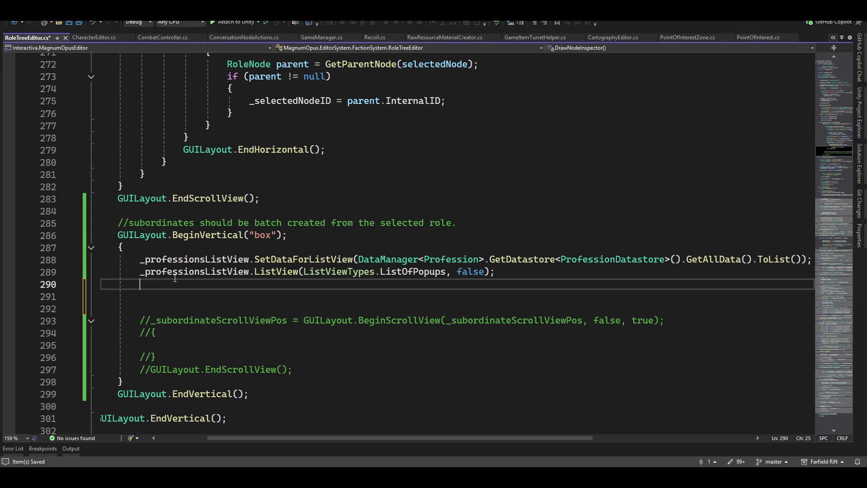
pyautogui.hotkey('ctrl', 's')
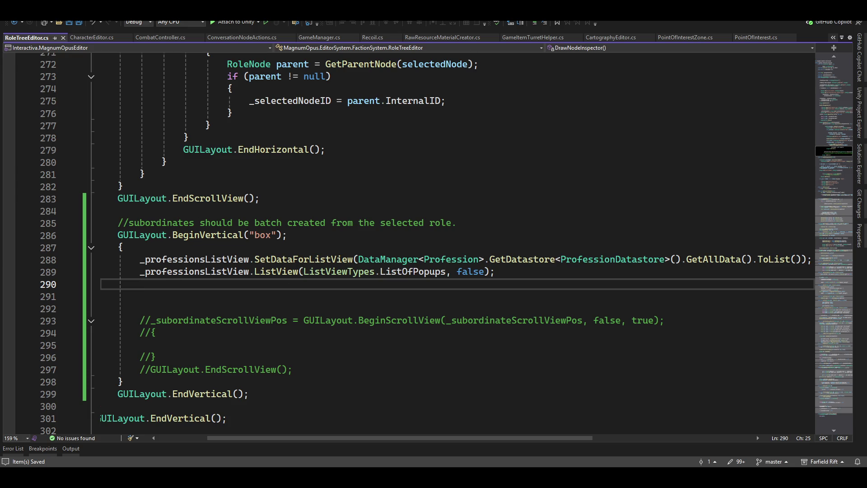
pyautogui.hotkey('alt', 'Tab')
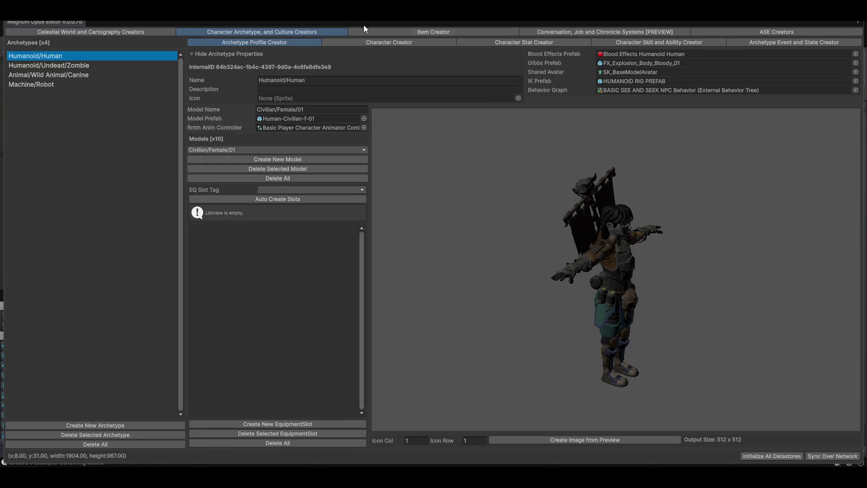
# - Browse the editor's top tabs, returning to the character archetype and culture section
pyautogui.click(389, 42)
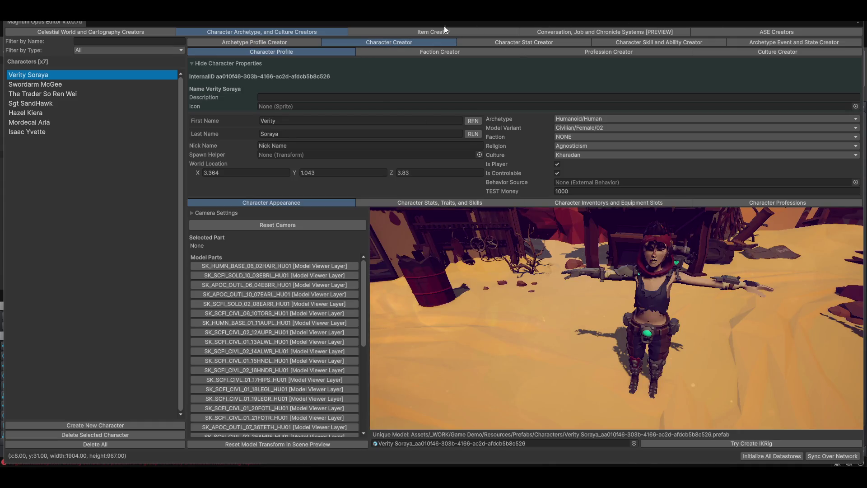
pyautogui.click(260, 42)
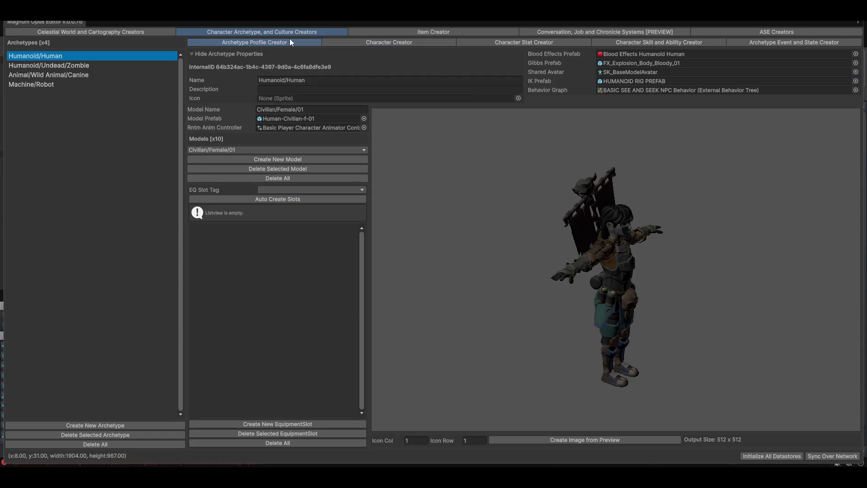
pyautogui.click(77, 33)
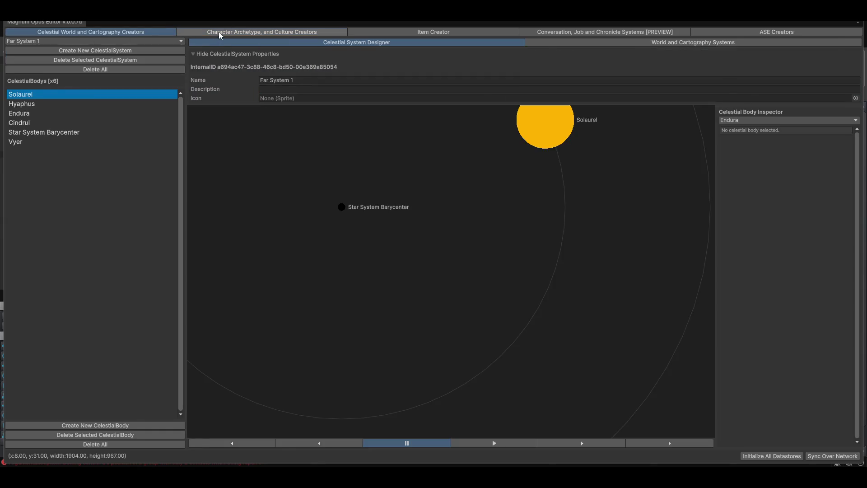
pyautogui.click(219, 32)
pyautogui.click(470, 32)
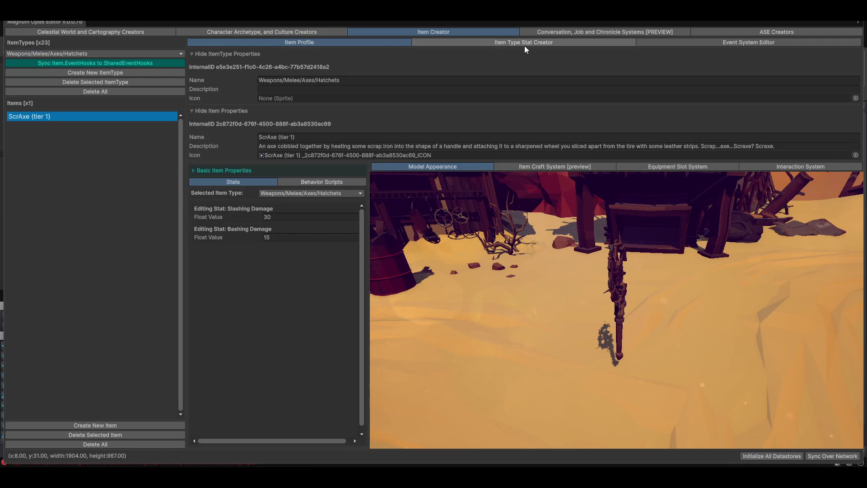
pyautogui.click(293, 31)
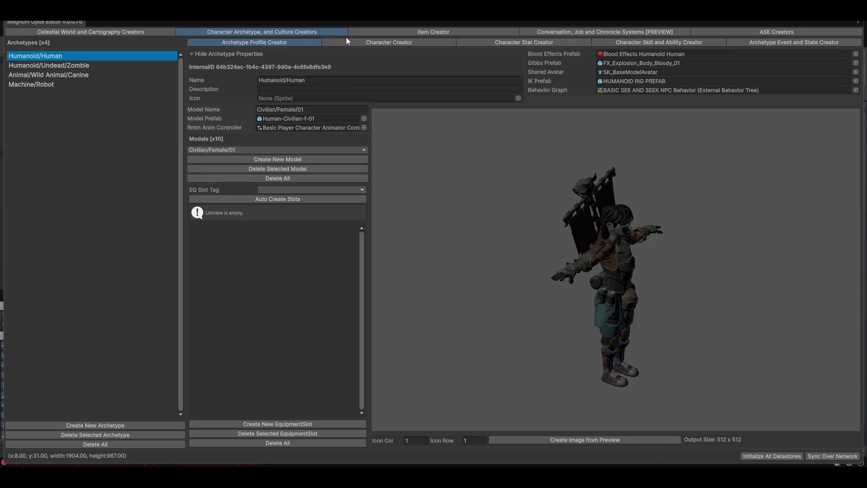
# - Reach Faction Creator's Faction Role System showing the NONE faction's Root Role and professions
pyautogui.click(367, 41)
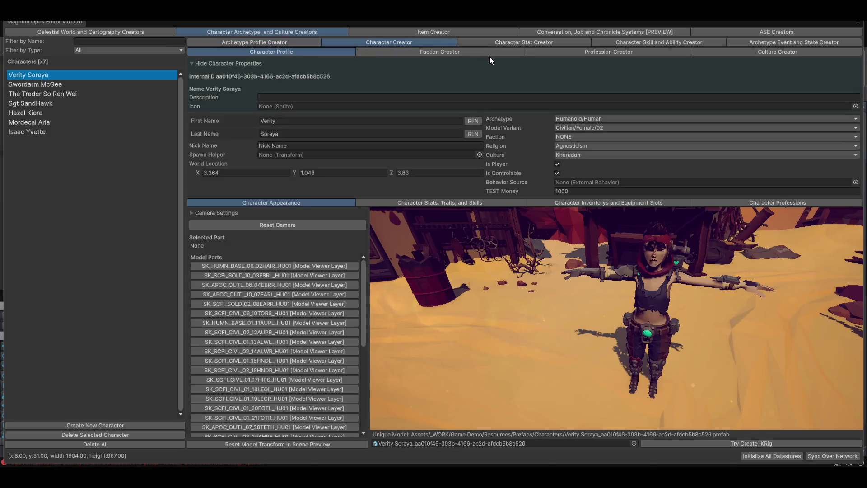
pyautogui.click(445, 52)
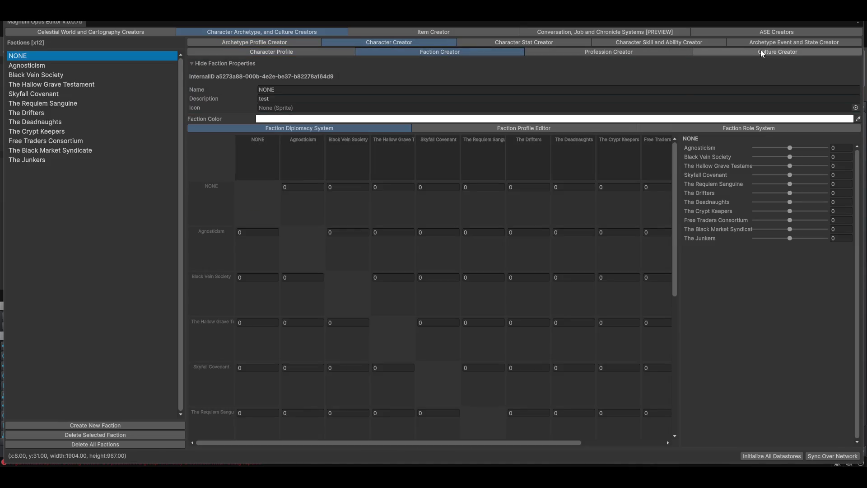
pyautogui.click(761, 52)
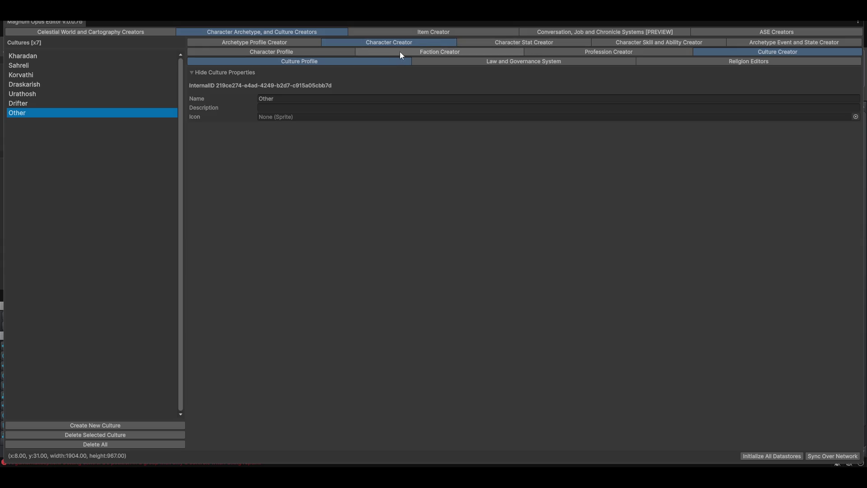
pyautogui.click(400, 52)
pyautogui.click(728, 127)
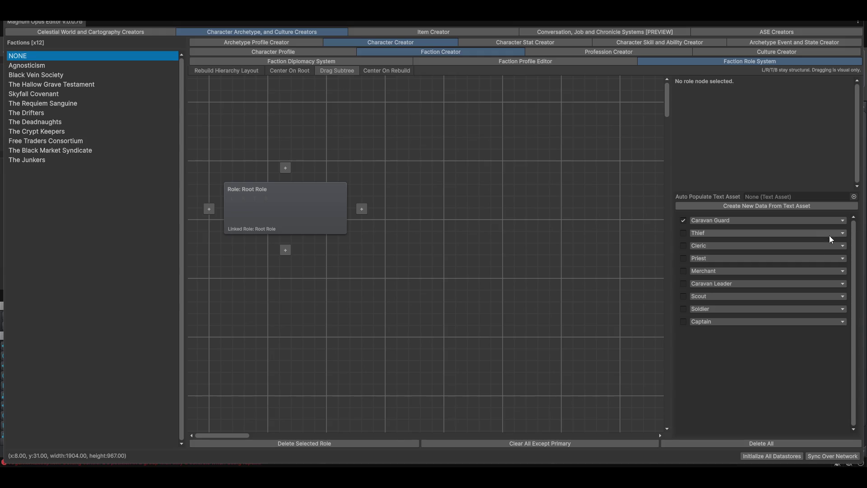
# - Try the Caravan Guard and Thief popups, inspect Root Role, then return to Visual Studio
pyautogui.click(800, 224)
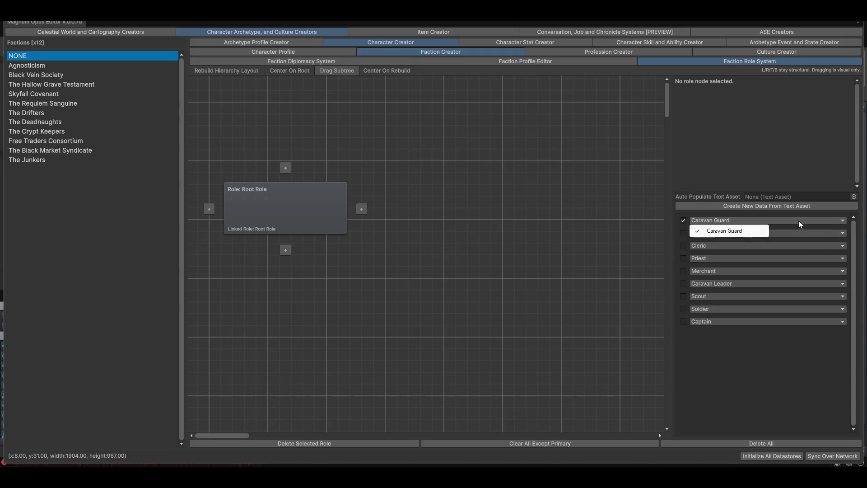
pyautogui.click(726, 231)
pyautogui.click(706, 234)
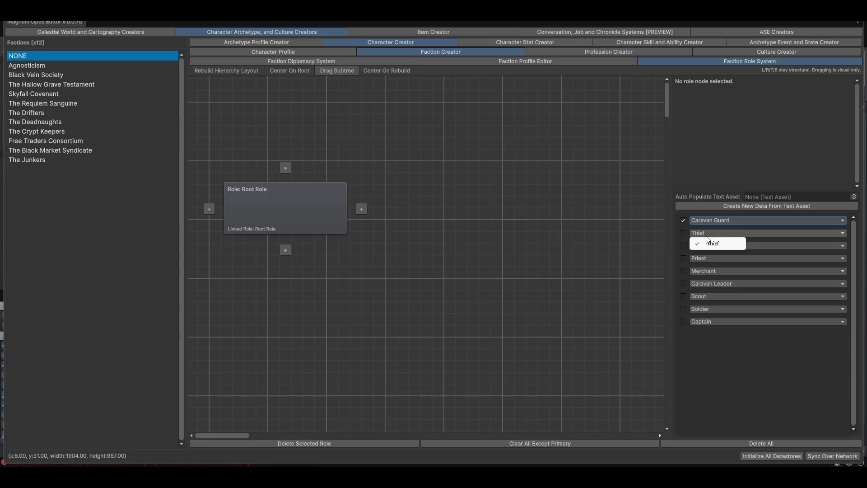
pyautogui.click(685, 234)
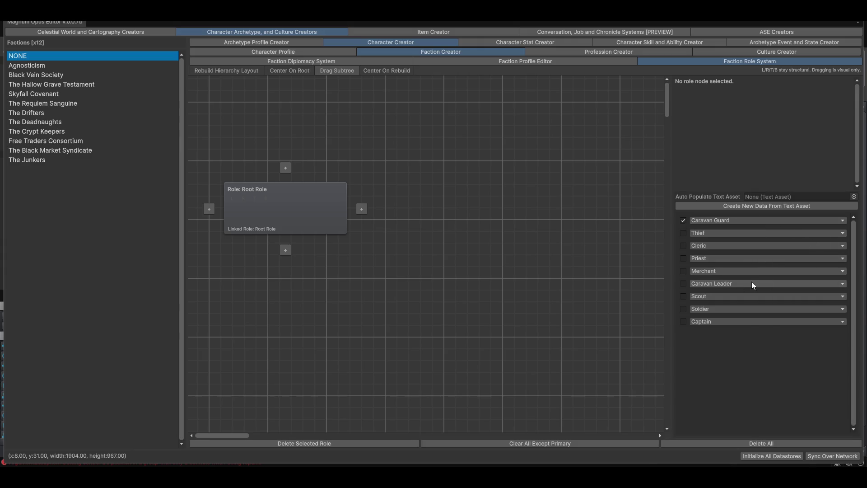
pyautogui.click(287, 213)
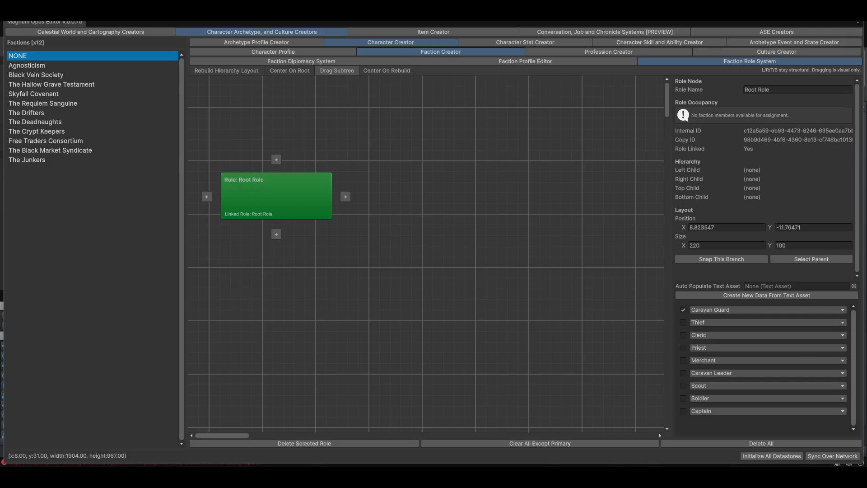
pyautogui.click(613, 433)
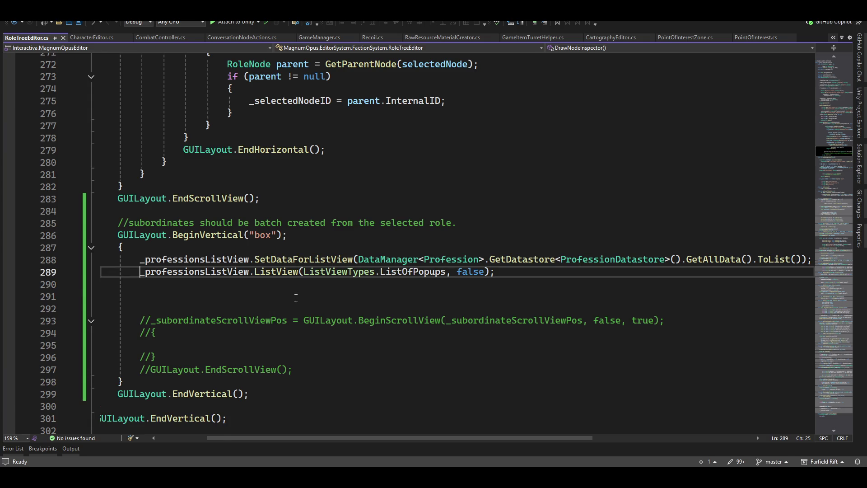
# - Insert blank lines above the ListView call and start a GUILayout call there
pyautogui.press('Up')
pyautogui.press('Home')
pyautogui.press('Return')
pyautogui.press('Up')
pyautogui.press('Return')
pyautogui.write('guila')
pyautogui.press('Tab')
pyautogui.write('.')
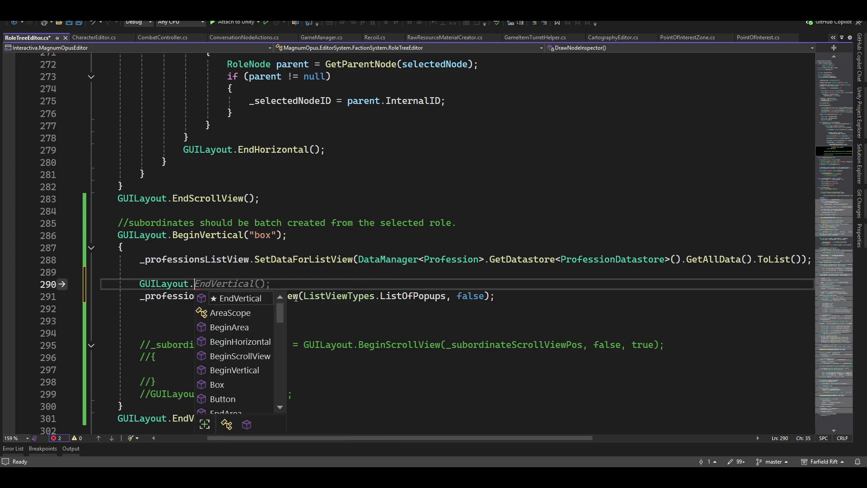